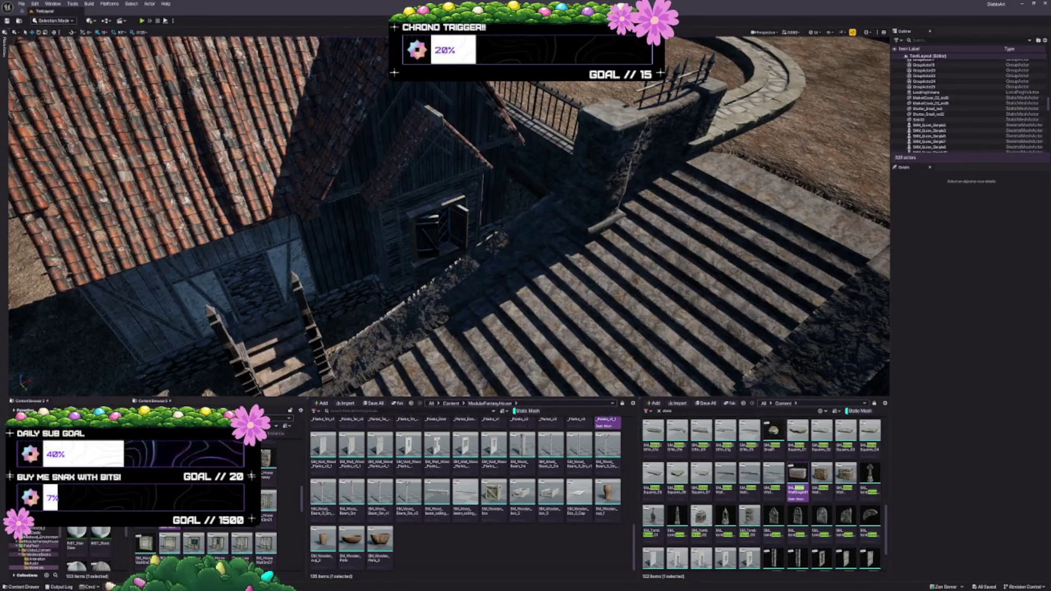
# Dolly toward the stairs and turn the camera to face the house front and shutters
pyautogui.scroll(-10, 447, 216)
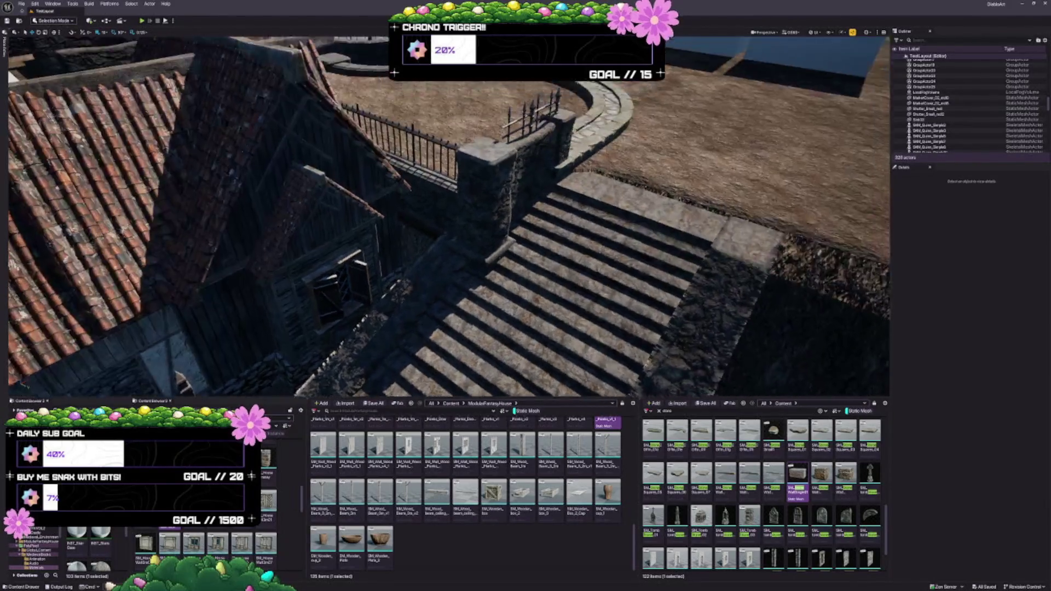
pyautogui.scroll(10, 459, 316)
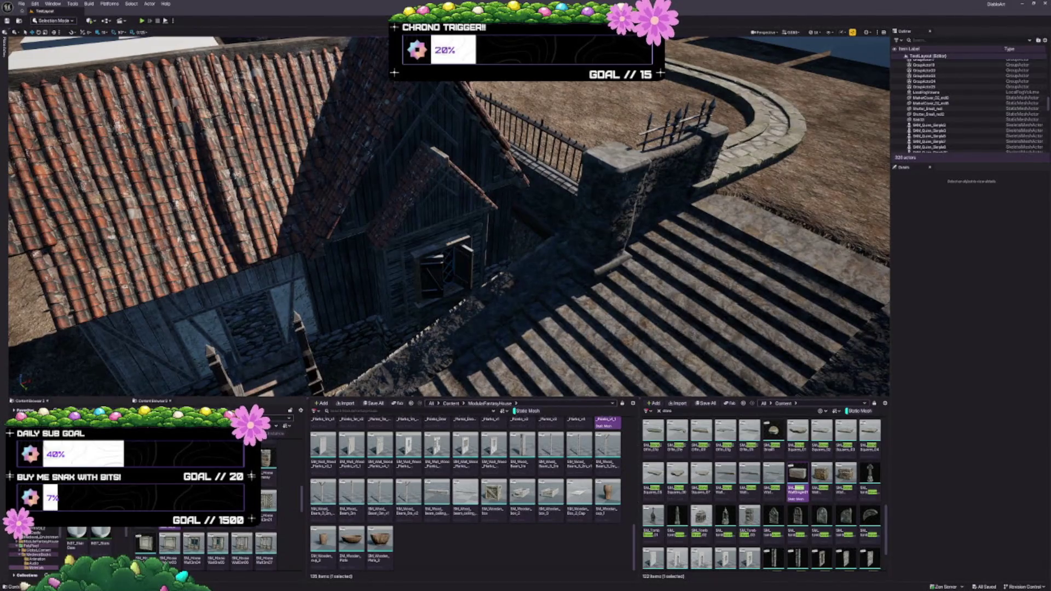
pyautogui.scroll(3, 449, 219)
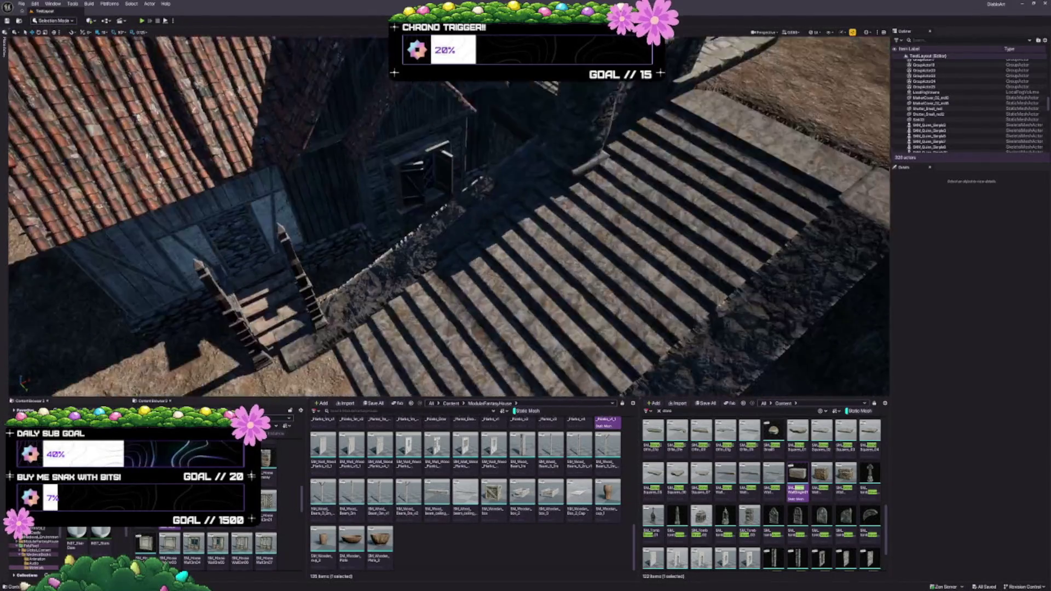
pyautogui.scroll(4, 449, 219)
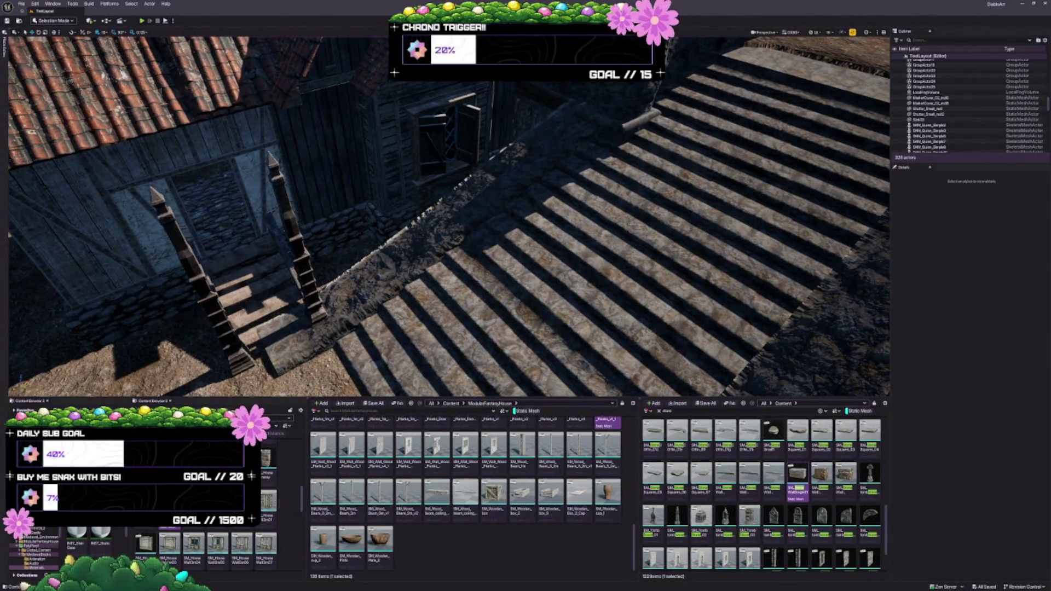
pyautogui.scroll(-5, 425, 271)
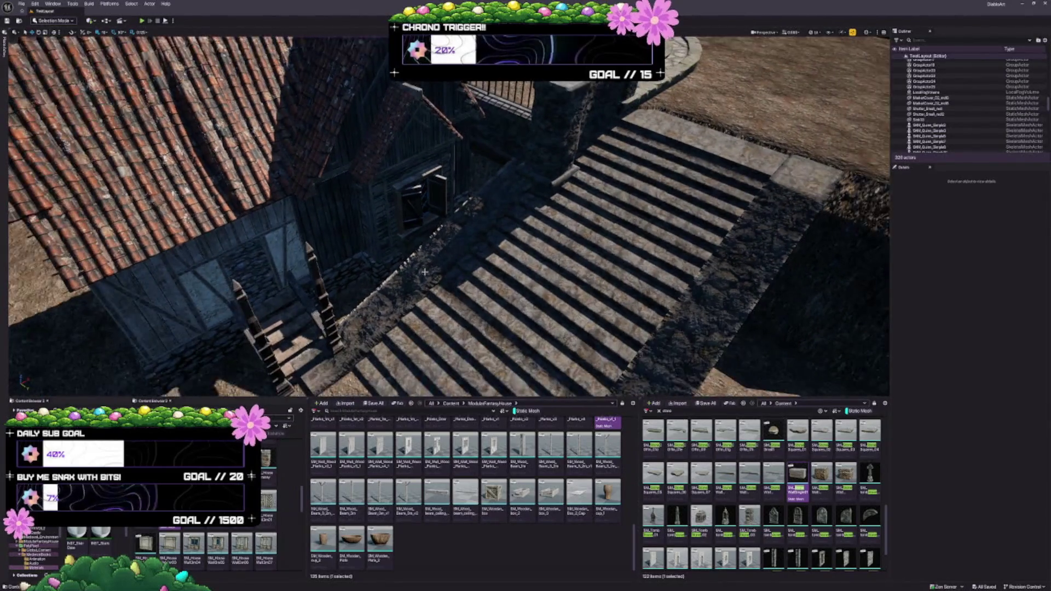
pyautogui.moveTo(425, 271)
pyautogui.mouseDown()
pyautogui.moveTo(460, 204)
pyautogui.moveTo(450, 220)
pyautogui.mouseUp()
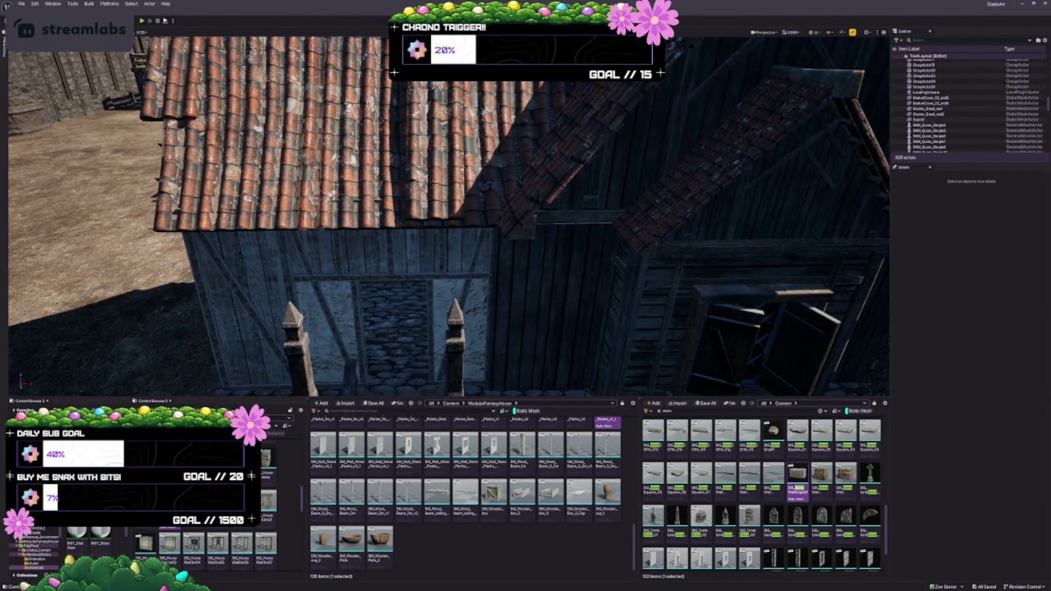
pyautogui.moveTo(466, 273); pyautogui.dragTo(477, 277)
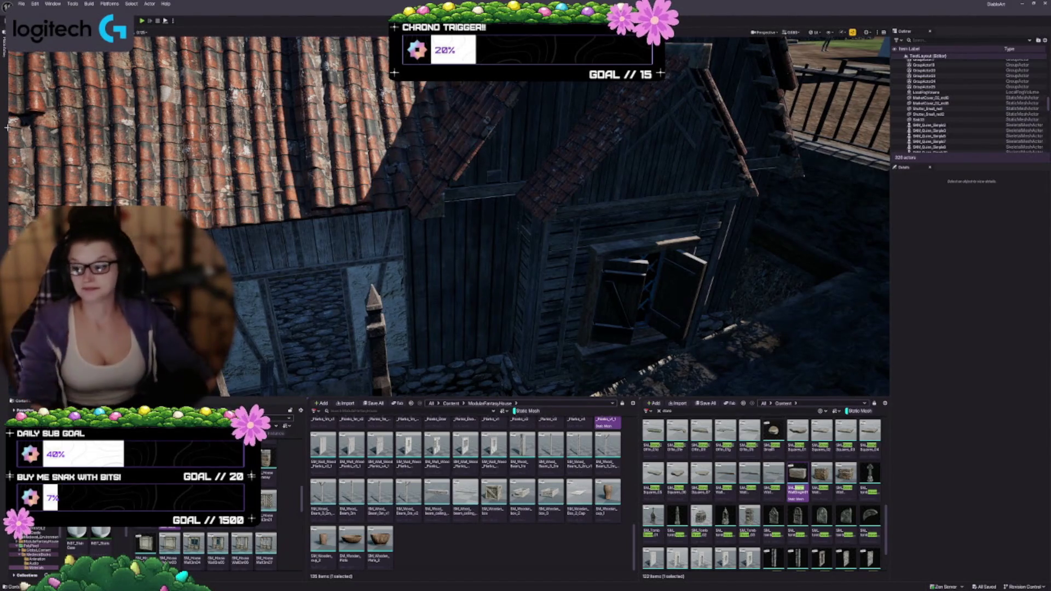
pyautogui.moveTo(510, 279)
pyautogui.mouseDown()
pyautogui.moveTo(504, 295)
pyautogui.moveTo(510, 279)
pyautogui.mouseUp()
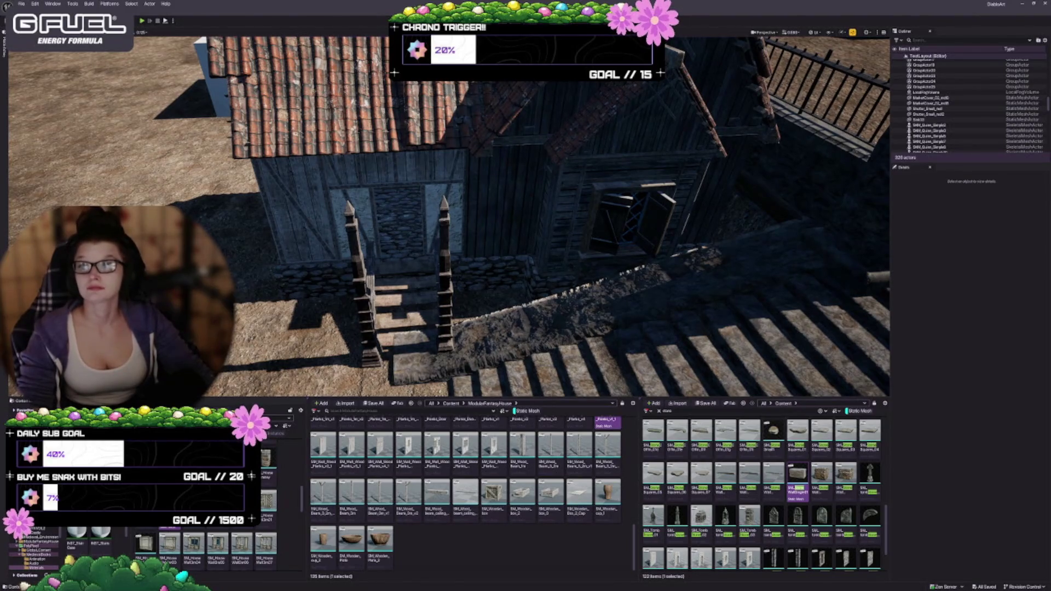
pyautogui.moveTo(491, 295)
pyautogui.mouseDown()
pyautogui.moveTo(478, 280)
pyautogui.moveTo(449, 284)
pyautogui.moveTo(470, 268)
pyautogui.moveTo(500, 282)
pyautogui.mouseUp()
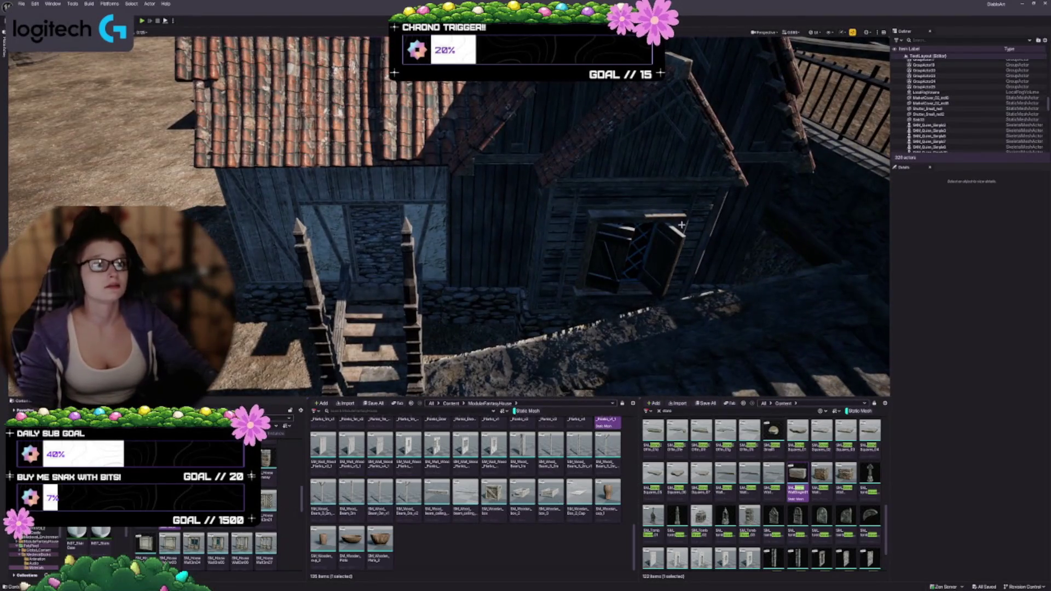
pyautogui.click(675, 165)
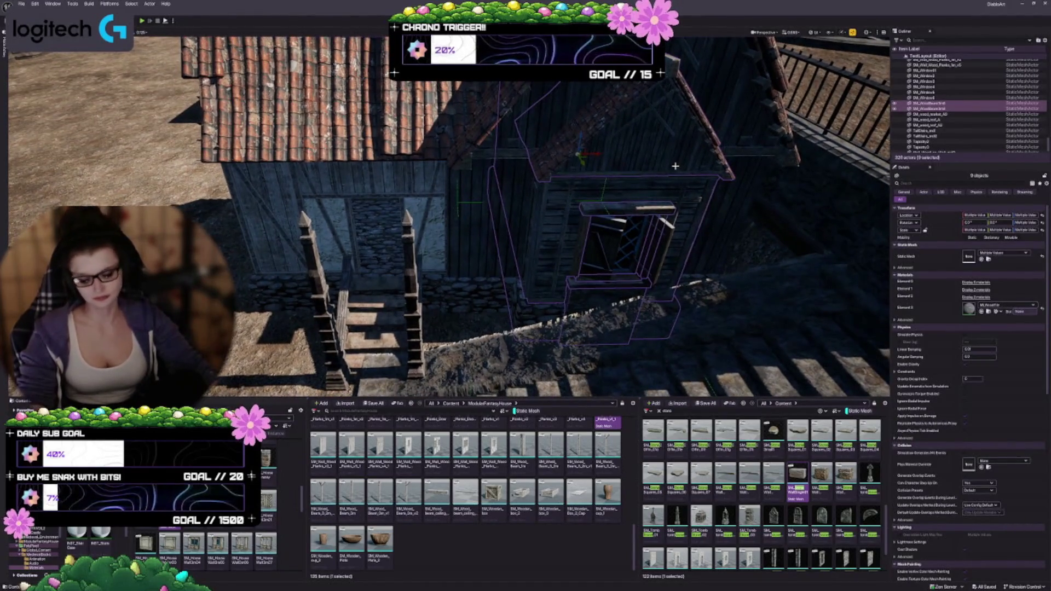
# Select the SM_HouseRoof piece and Alt-drag it left to create a copy
pyautogui.click(605, 191)
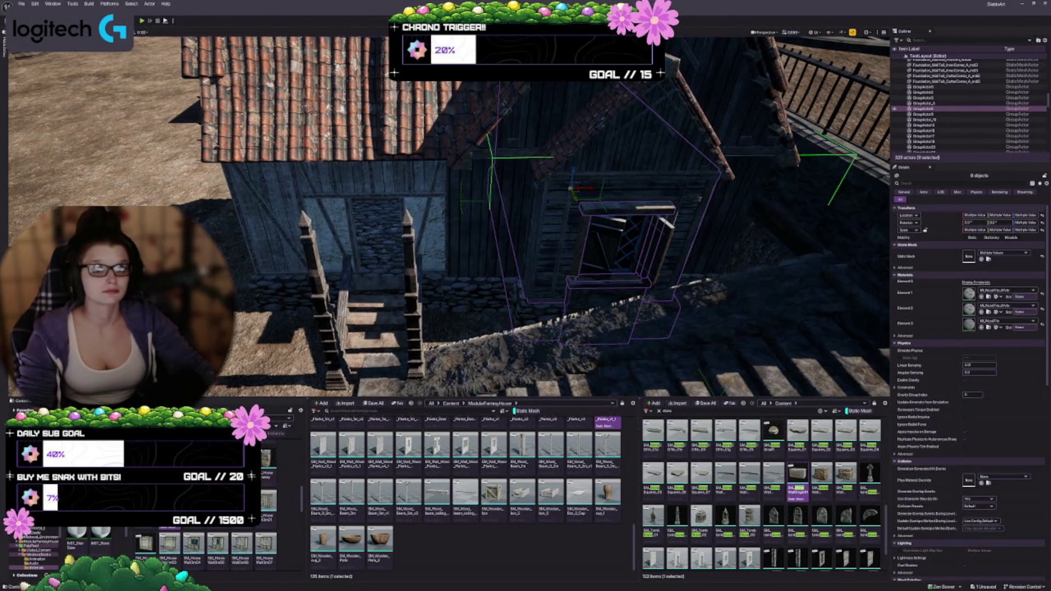
pyautogui.click(675, 189)
pyautogui.moveTo(712, 149); pyautogui.dragTo(721, 145)
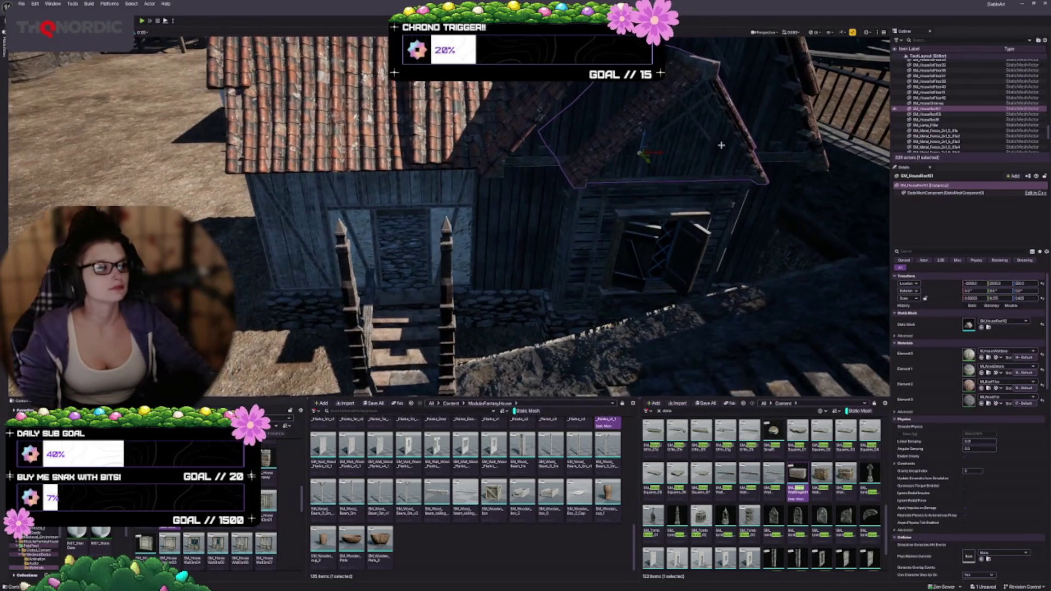
pyautogui.moveTo(655, 156)
pyautogui.mouseDown()
pyautogui.moveTo(422, 168)
pyautogui.moveTo(372, 145)
pyautogui.mouseUp()
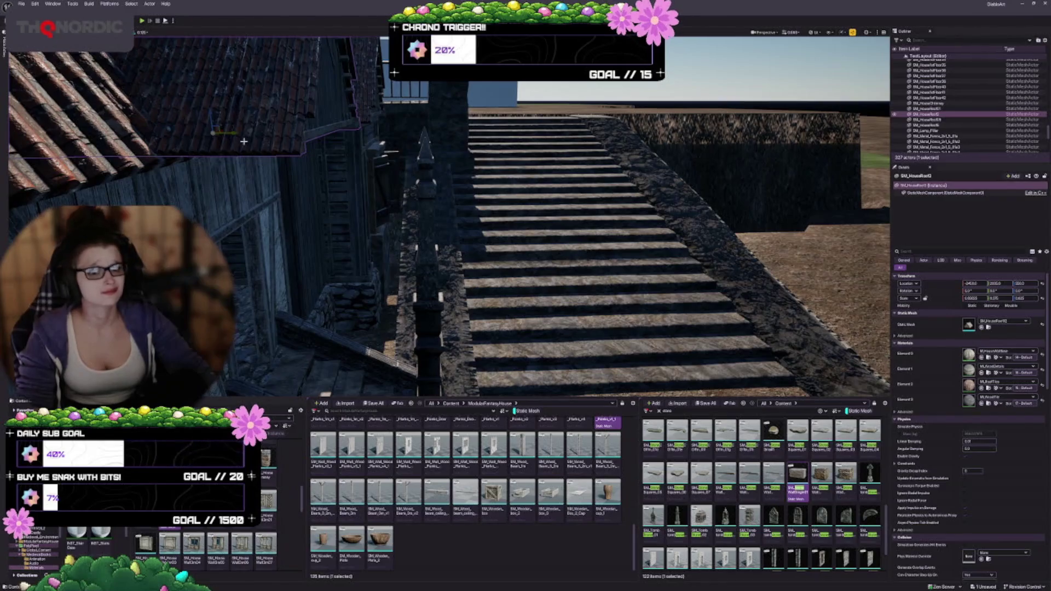
# Slide the roof copy right so it sits over the two porch spire posts
pyautogui.moveTo(233, 132); pyautogui.dragTo(219, 134)
pyautogui.moveTo(362, 153)
pyautogui.mouseDown()
pyautogui.moveTo(375, 134)
pyautogui.moveTo(354, 138)
pyautogui.mouseUp()
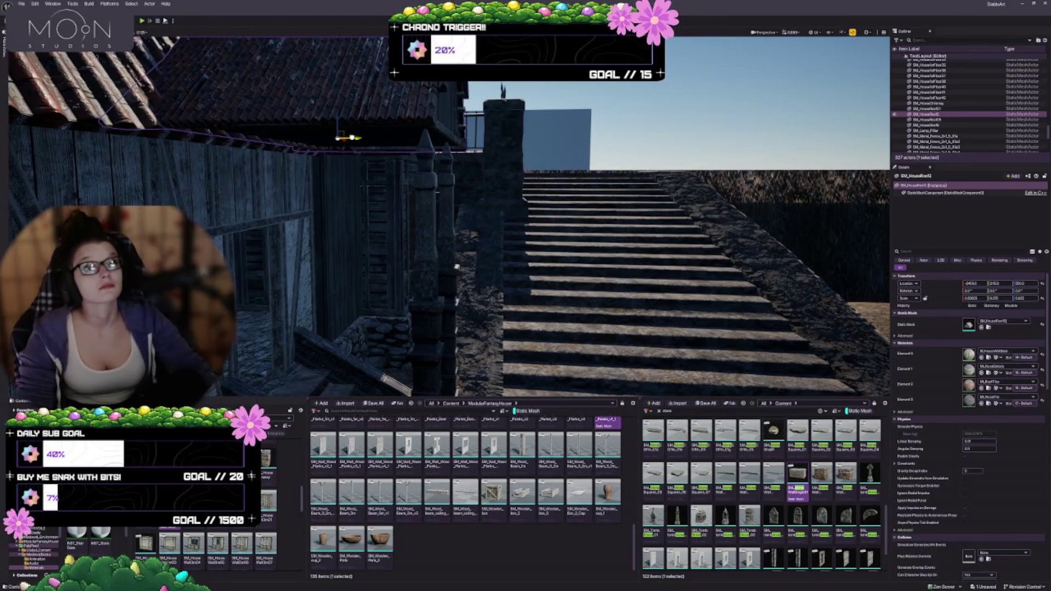
pyautogui.moveTo(353, 137)
pyautogui.mouseDown()
pyautogui.moveTo(359, 82)
pyautogui.moveTo(357, 116)
pyautogui.moveTo(307, 106)
pyautogui.moveTo(504, 123)
pyautogui.moveTo(438, 117)
pyautogui.mouseUp()
pyautogui.scroll(-3, 448, 219)
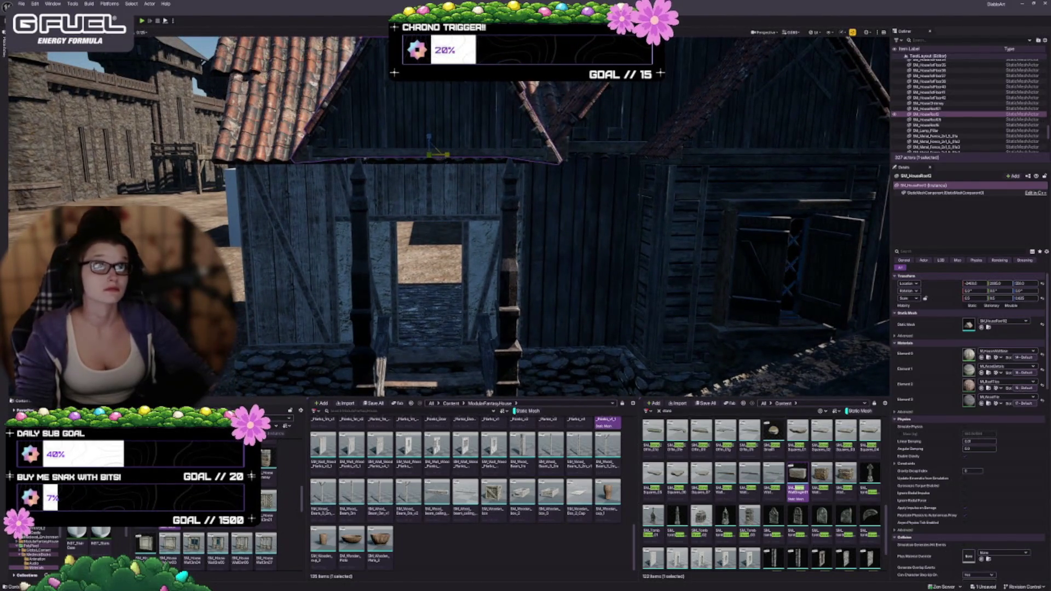
# Scale the roof copy down on X and up on Z for a narrow, tall gable
pyautogui.moveTo(971, 298); pyautogui.dragTo(977, 298)
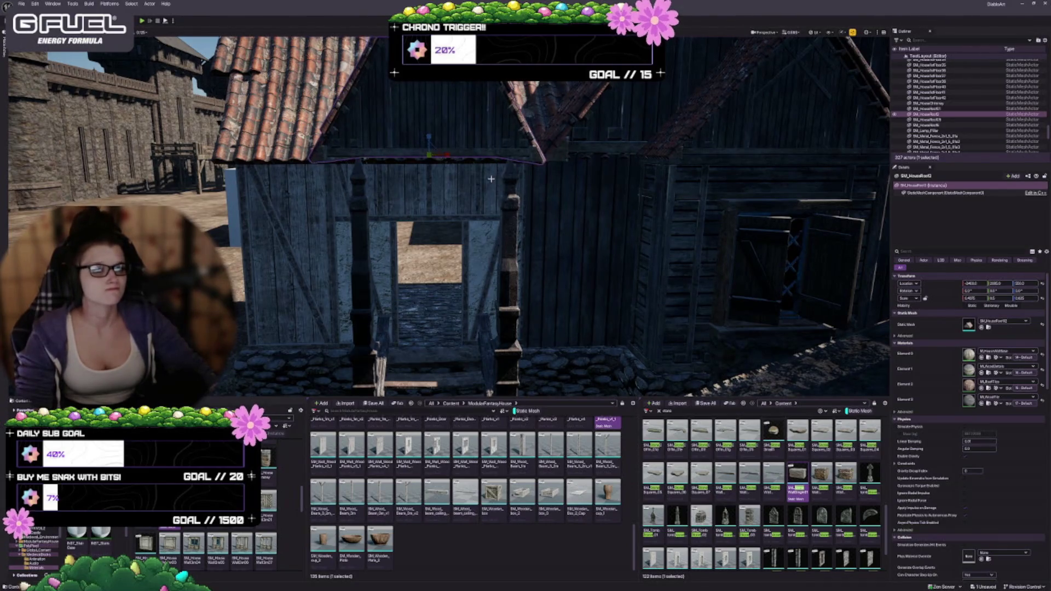
pyautogui.scroll(-3, 474, 157)
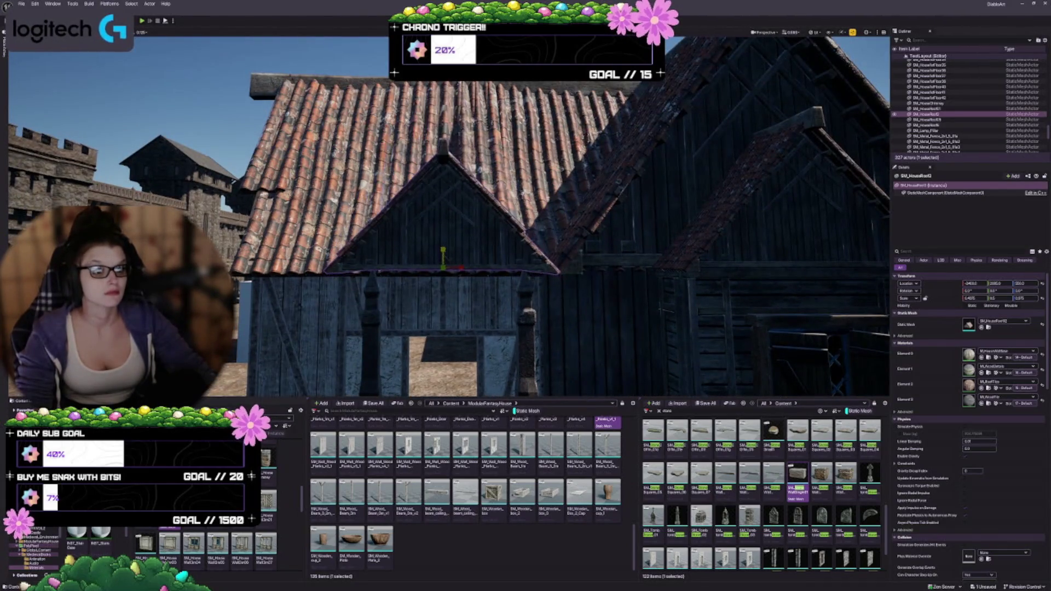
pyautogui.moveTo(1025, 298); pyautogui.dragTo(1029, 298)
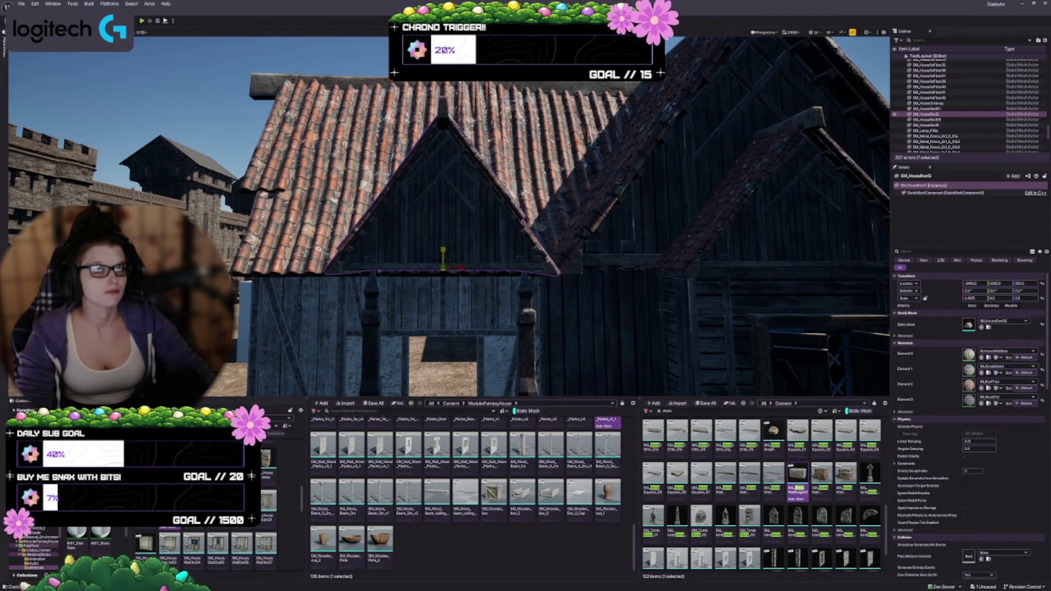
# Shift the porch roof right to centre it on the two posts
pyautogui.moveTo(443, 219)
pyautogui.mouseDown()
pyautogui.moveTo(427, 246)
pyautogui.moveTo(422, 146)
pyautogui.moveTo(349, 171)
pyautogui.mouseUp()
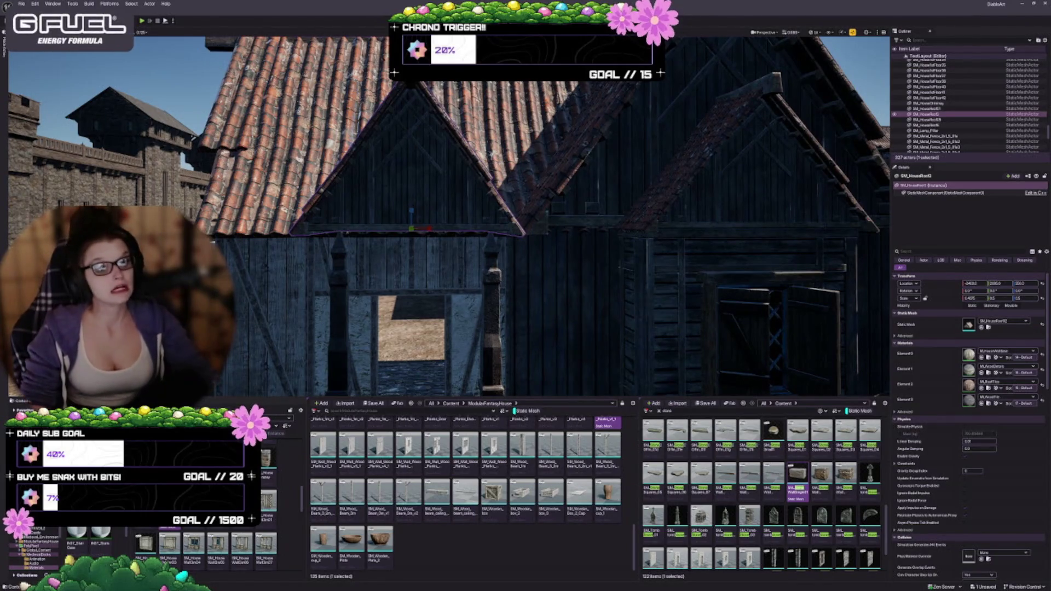
pyautogui.moveTo(333, 378); pyautogui.dragTo(317, 381)
pyautogui.moveTo(384, 190)
pyautogui.mouseDown()
pyautogui.moveTo(402, 134)
pyautogui.moveTo(405, 179)
pyautogui.mouseUp()
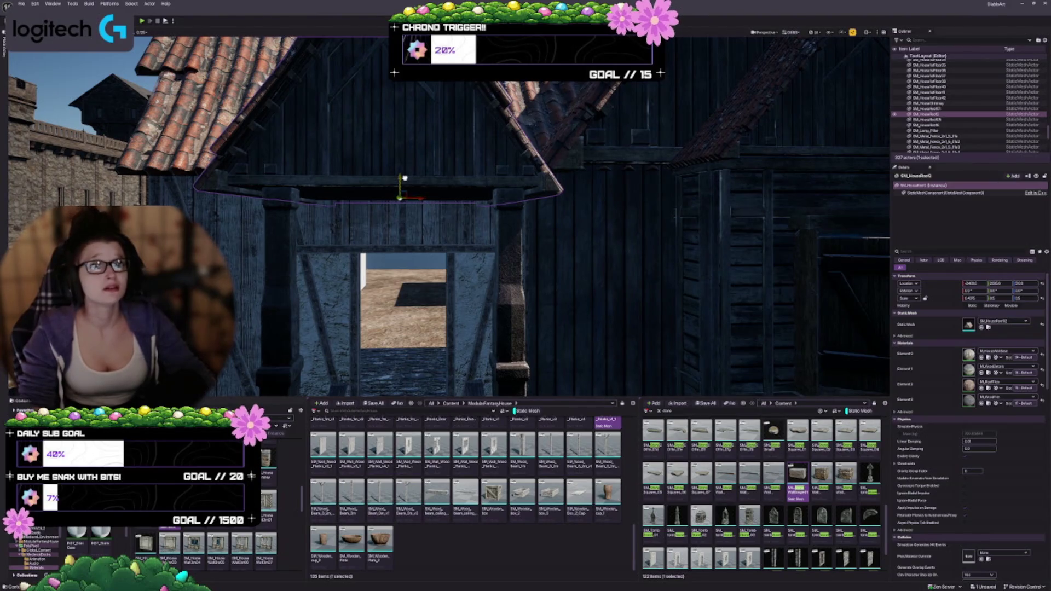
pyautogui.moveTo(405, 178)
pyautogui.mouseDown()
pyautogui.moveTo(405, 235)
pyautogui.moveTo(408, 227)
pyautogui.mouseUp()
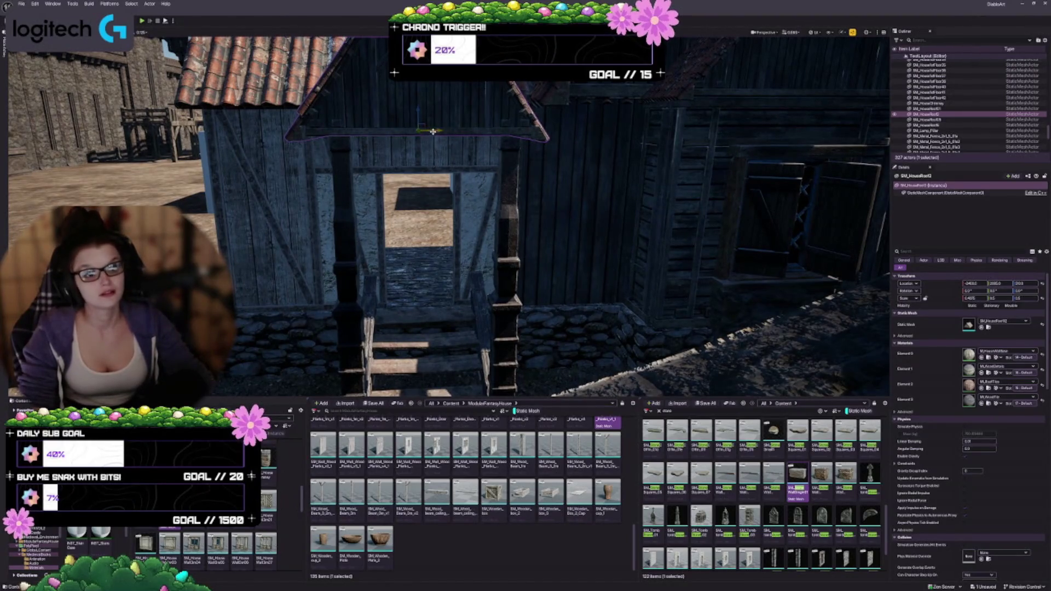
pyautogui.moveTo(438, 131); pyautogui.dragTo(437, 132)
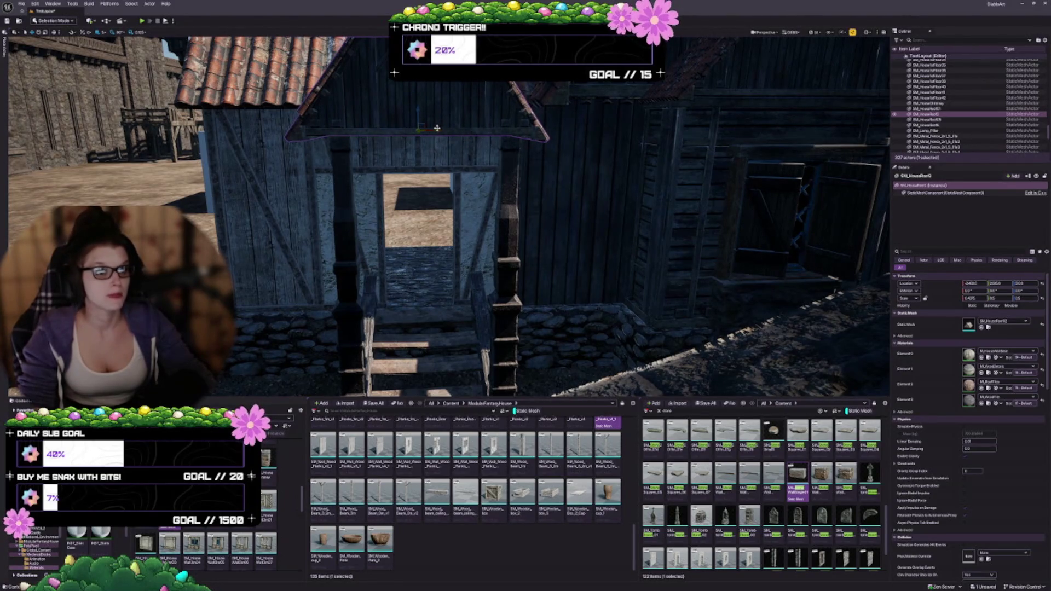
# Fly in on the porch posts and wooden steps, then pull back over the roof and stairs
pyautogui.scroll(6, 437, 130)
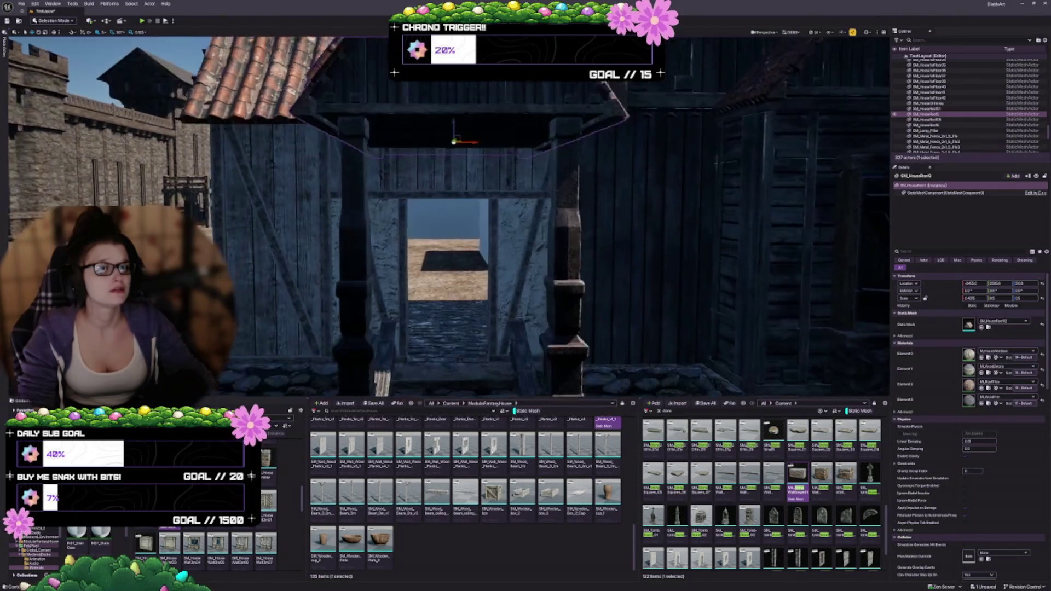
pyautogui.scroll(10, 484, 134)
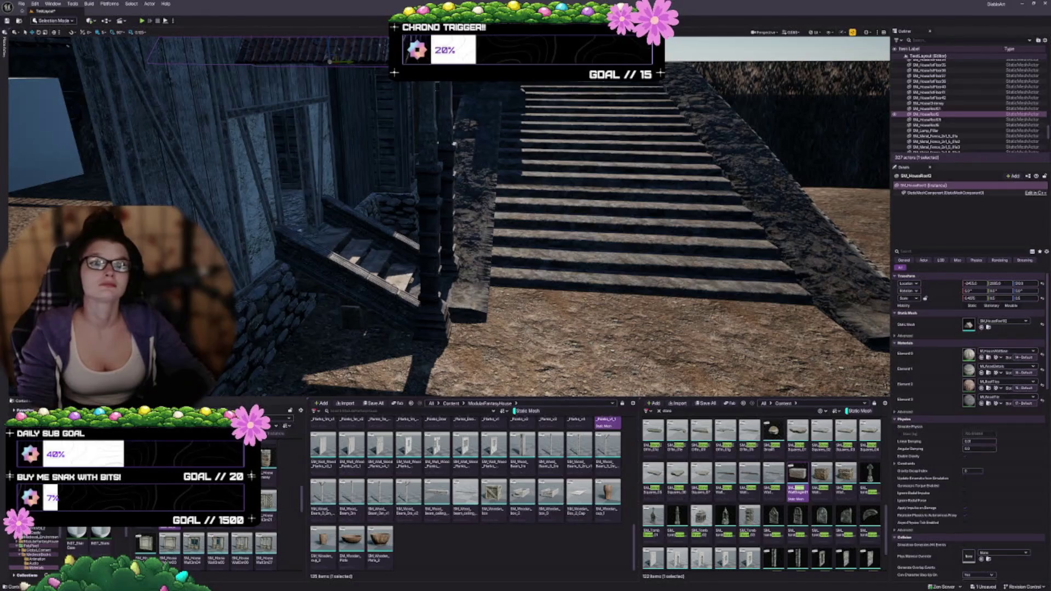
pyautogui.moveTo(454, 144); pyautogui.dragTo(425, 226)
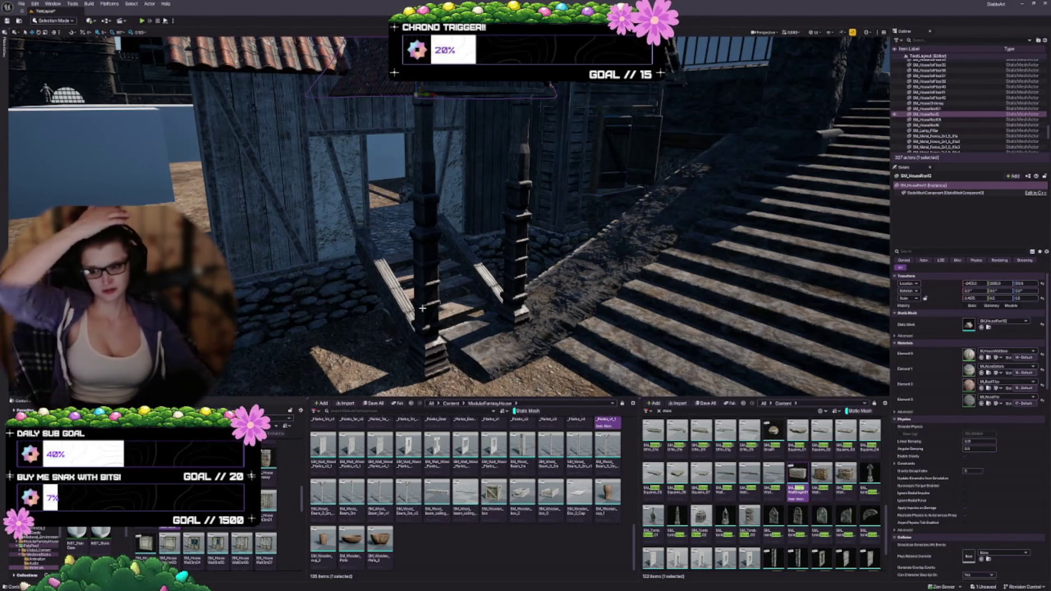
pyautogui.moveTo(422, 304); pyautogui.dragTo(431, 249)
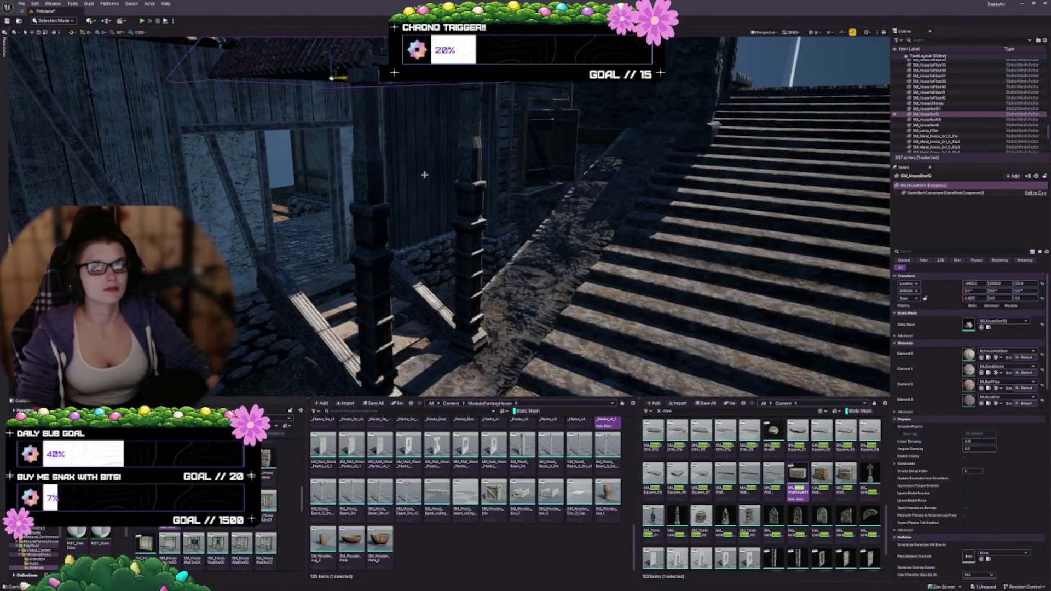
pyautogui.moveTo(424, 175)
pyautogui.mouseDown()
pyautogui.moveTo(424, 189)
pyautogui.moveTo(564, 264)
pyautogui.mouseUp()
# Select both spire-topped porch posts
pyautogui.click(400, 167)
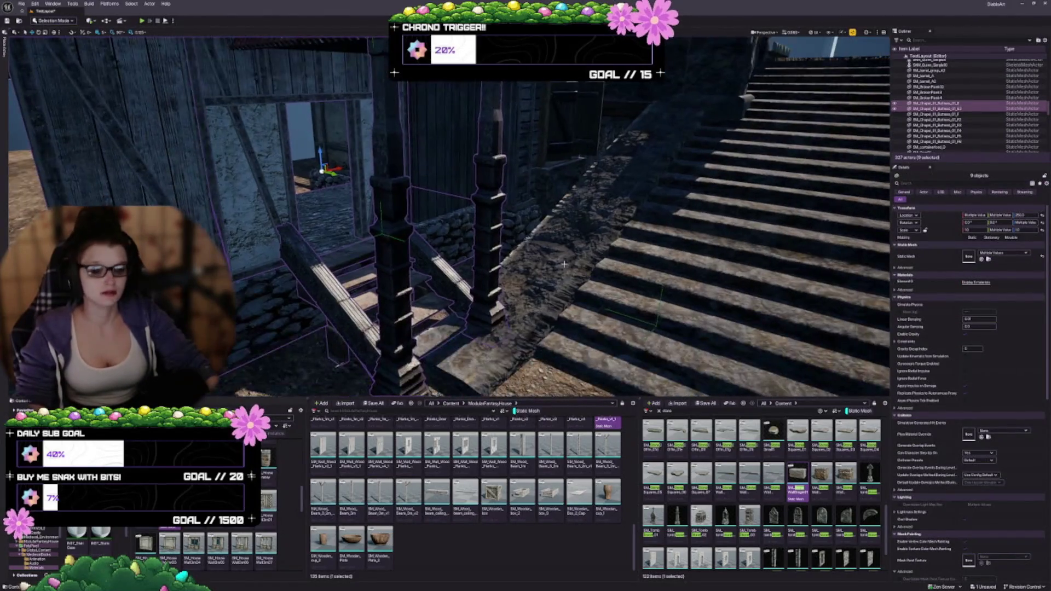
pyautogui.click(390, 257)
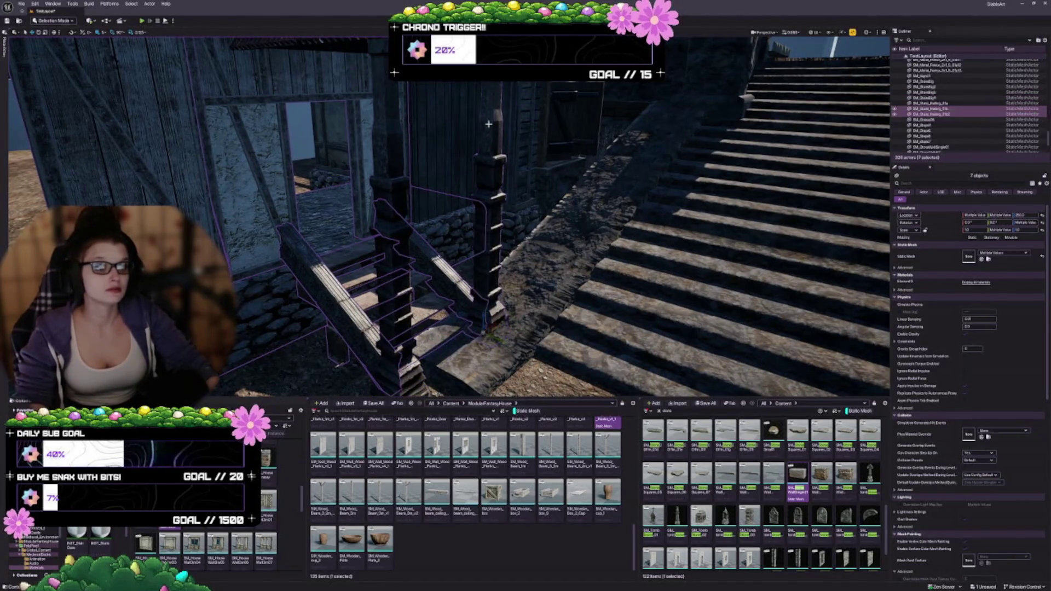
pyautogui.click(488, 173)
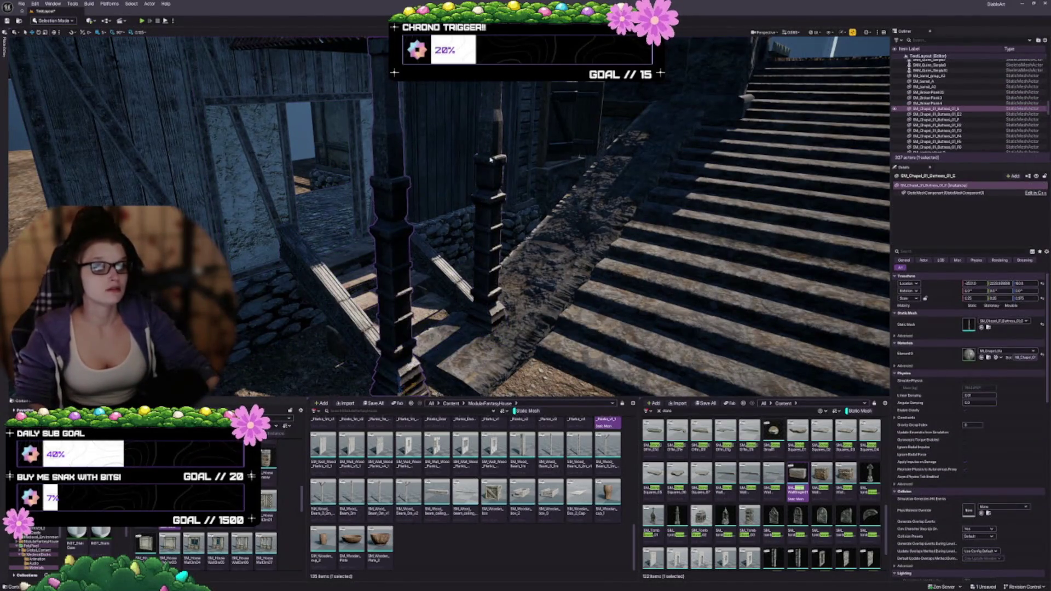
pyautogui.keyDown('ctrl'); pyautogui.click(485, 187); pyautogui.keyUp('ctrl')
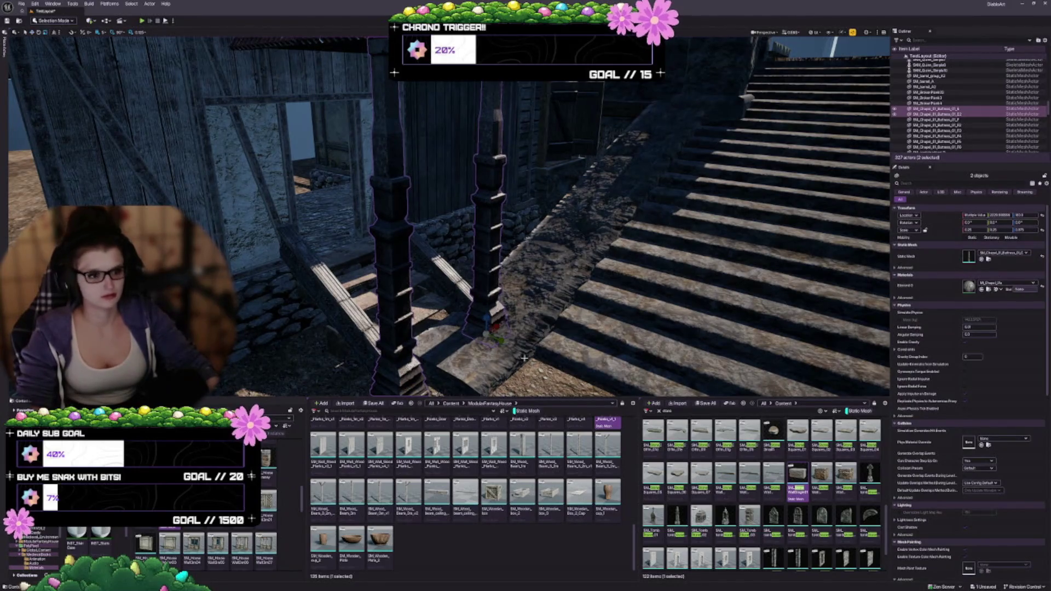
pyautogui.moveTo(525, 358)
pyautogui.mouseDown()
pyautogui.moveTo(509, 357)
pyautogui.moveTo(509, 339)
pyautogui.mouseUp()
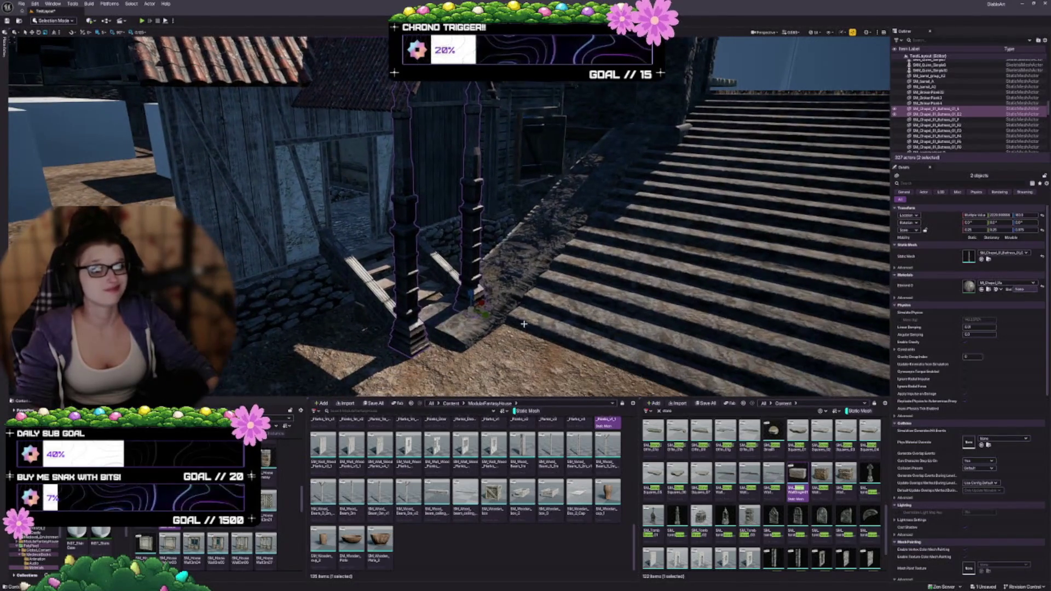
# Set the scale snap to 0.0625 and shorten both posts on Z to the desired height
pyautogui.hotkey('ctrl', 'z')
pyautogui.hotkey('ctrl', 'y')
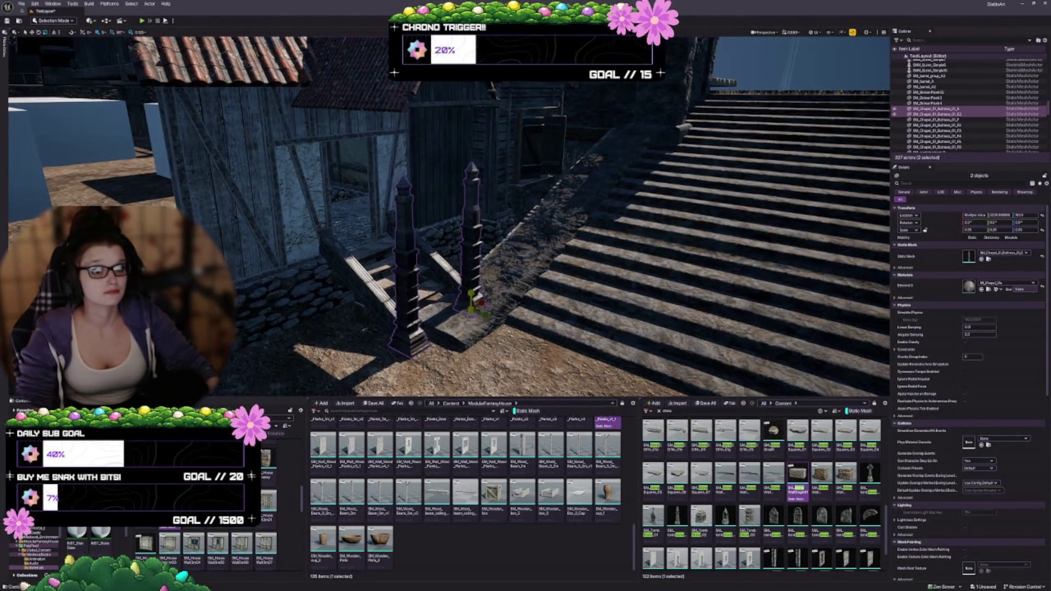
pyautogui.hotkey('ctrl', 'y')
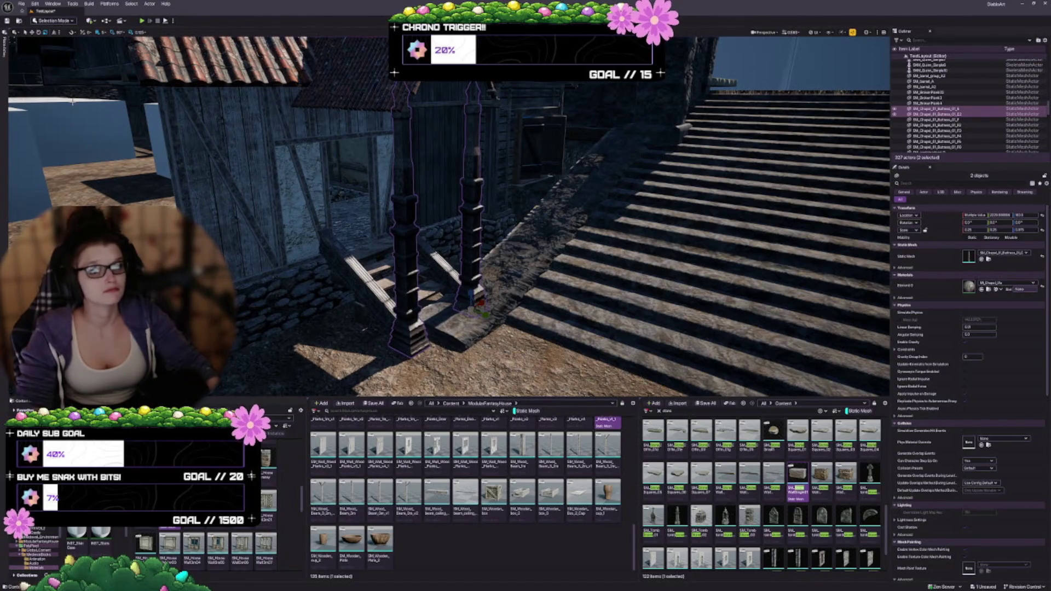
pyautogui.click(139, 32)
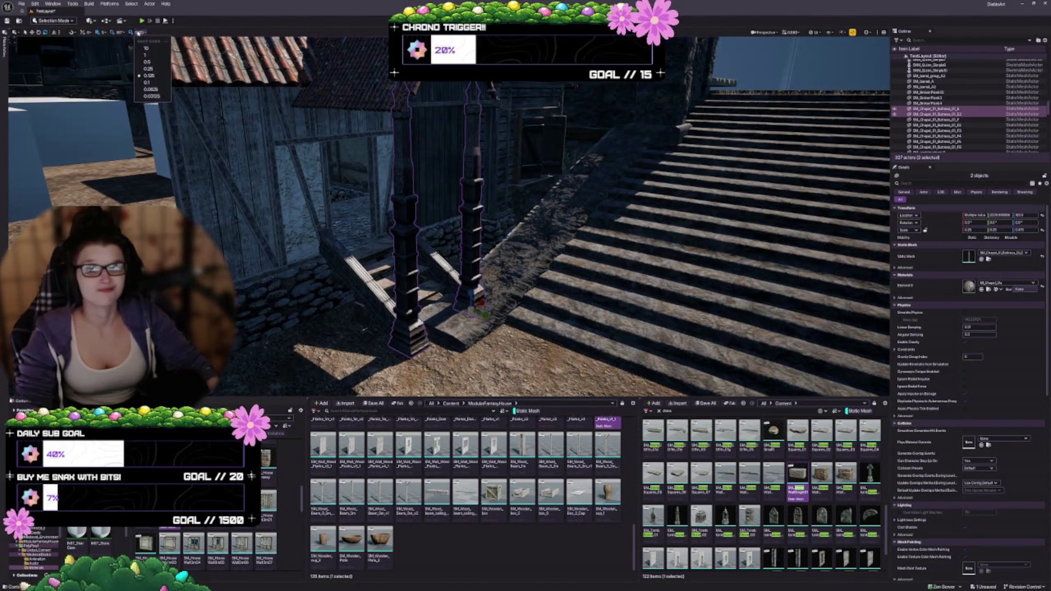
pyautogui.click(148, 89)
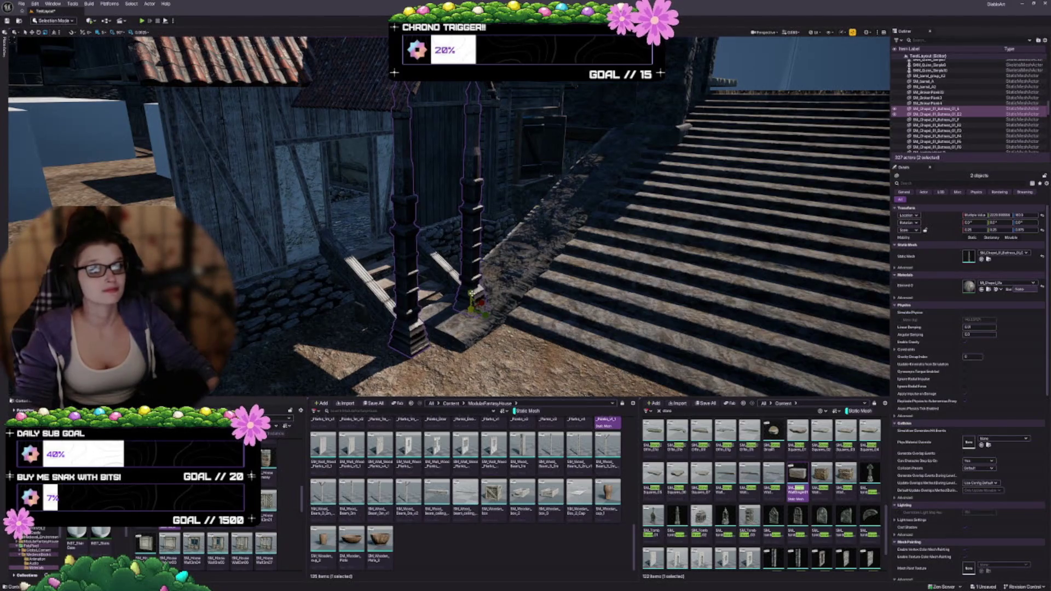
pyautogui.hotkey('ctrl', 'z')
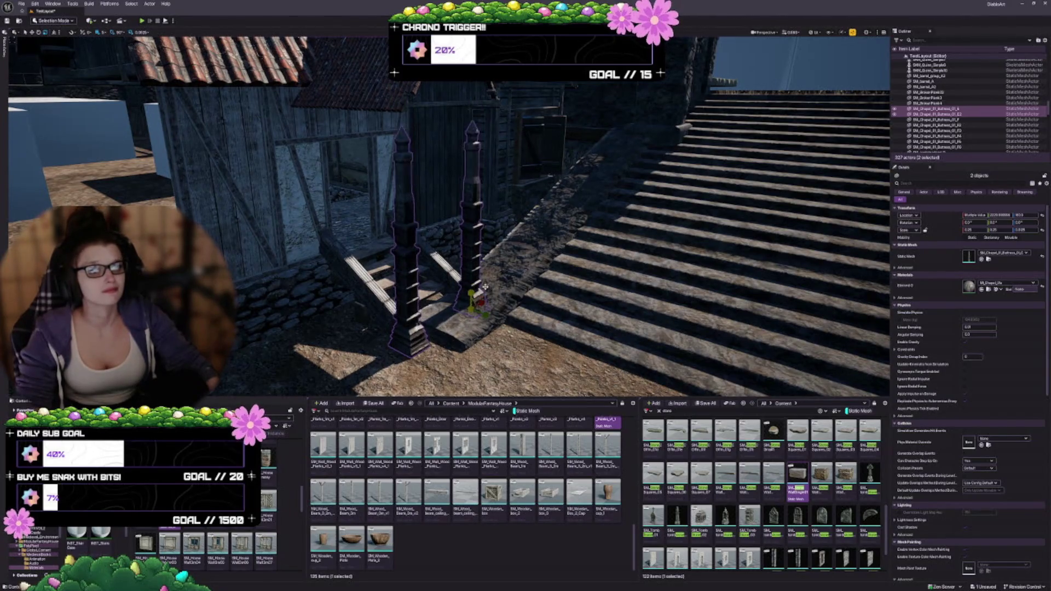
pyautogui.scroll(5, 471, 185)
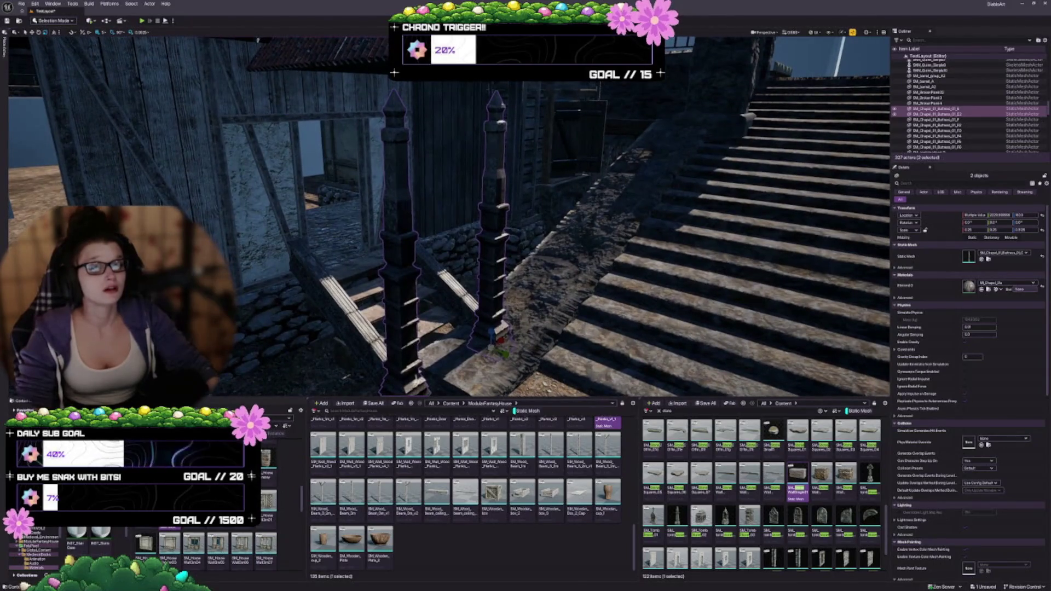
pyautogui.scroll(-4, 471, 185)
# Drag the porch roof down slightly on Z so it rests on the posts
pyautogui.click(523, 139)
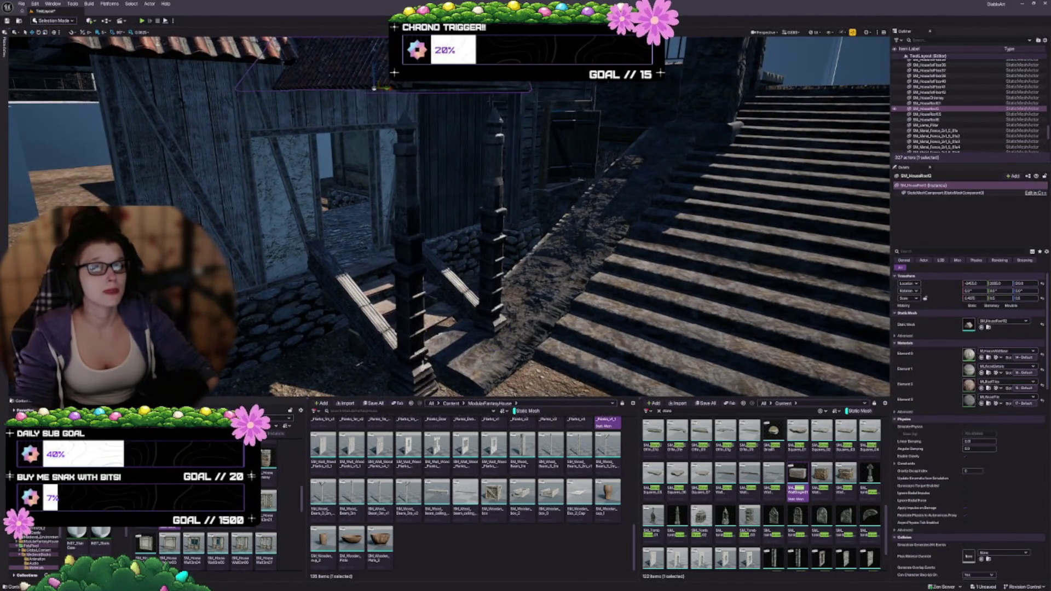
pyautogui.moveTo(385, 76)
pyautogui.mouseDown()
pyautogui.moveTo(361, 87)
pyautogui.moveTo(385, 77)
pyautogui.mouseUp()
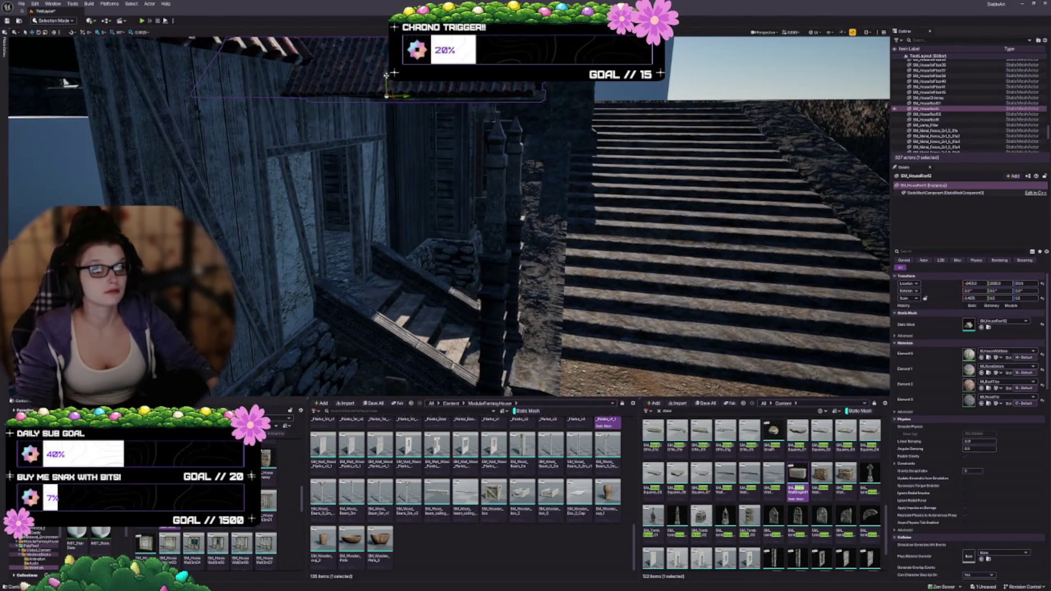
pyautogui.scroll(3, 387, 75)
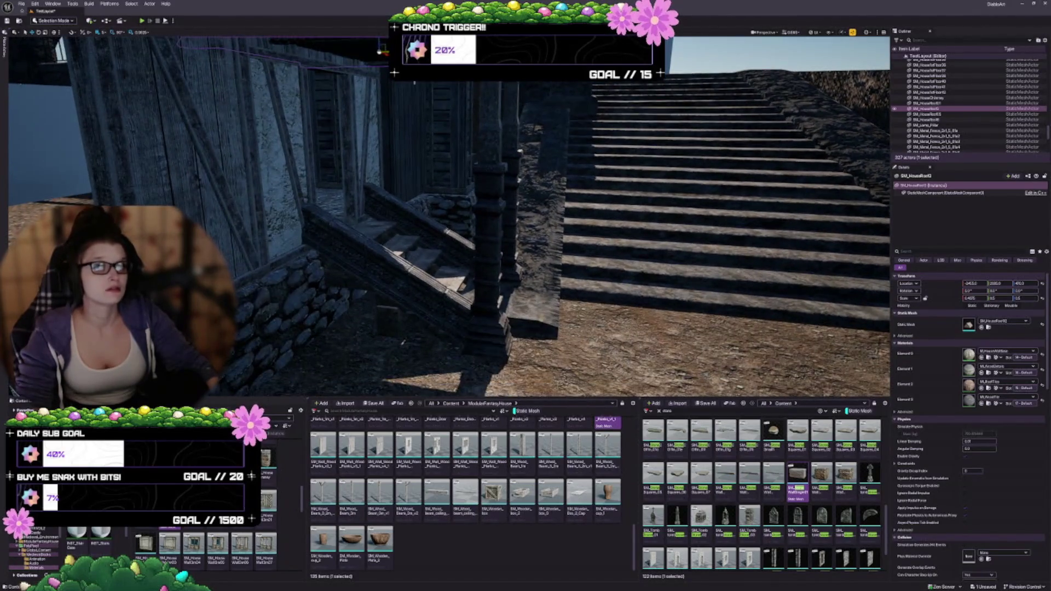
pyautogui.scroll(-3, 449, 219)
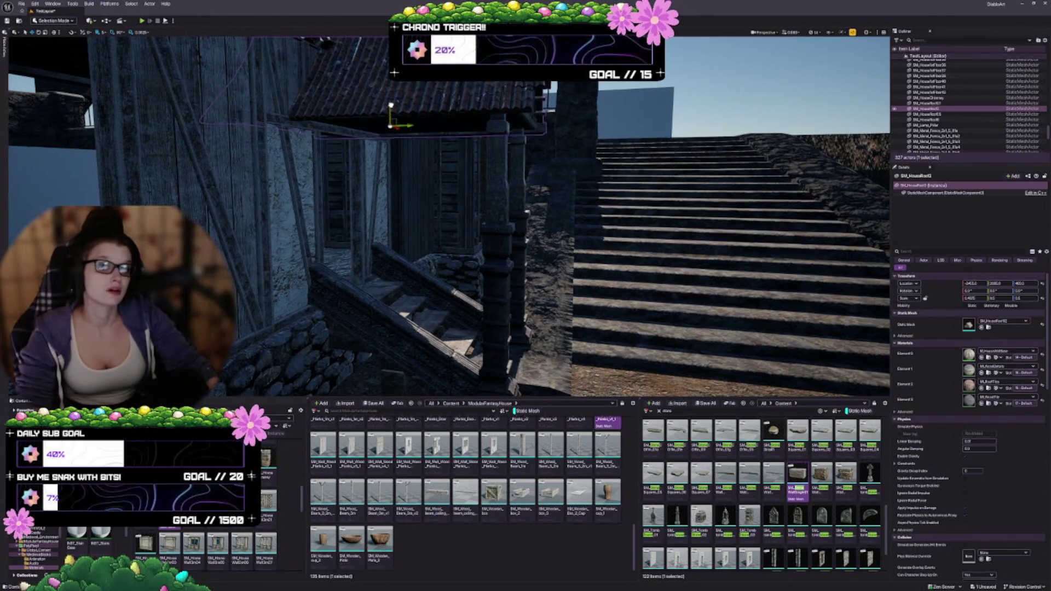
pyautogui.moveTo(391, 112); pyautogui.dragTo(391, 115)
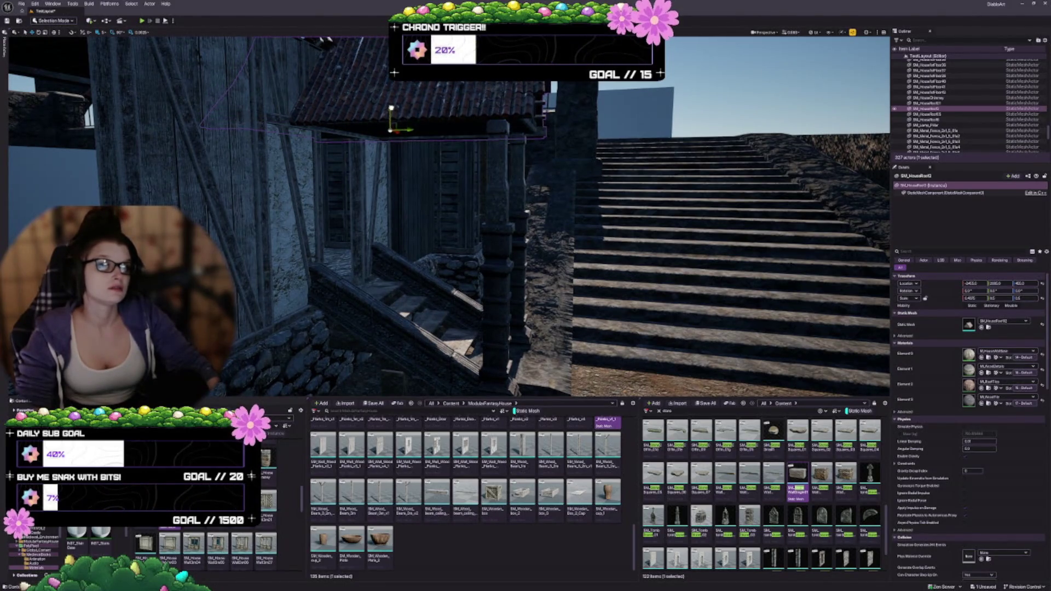
pyautogui.moveTo(392, 112); pyautogui.dragTo(392, 126)
pyautogui.press('Escape')
# Move in on the doorway steps and check the left porch post
pyautogui.moveTo(464, 257); pyautogui.dragTo(465, 166)
pyautogui.click(463, 256)
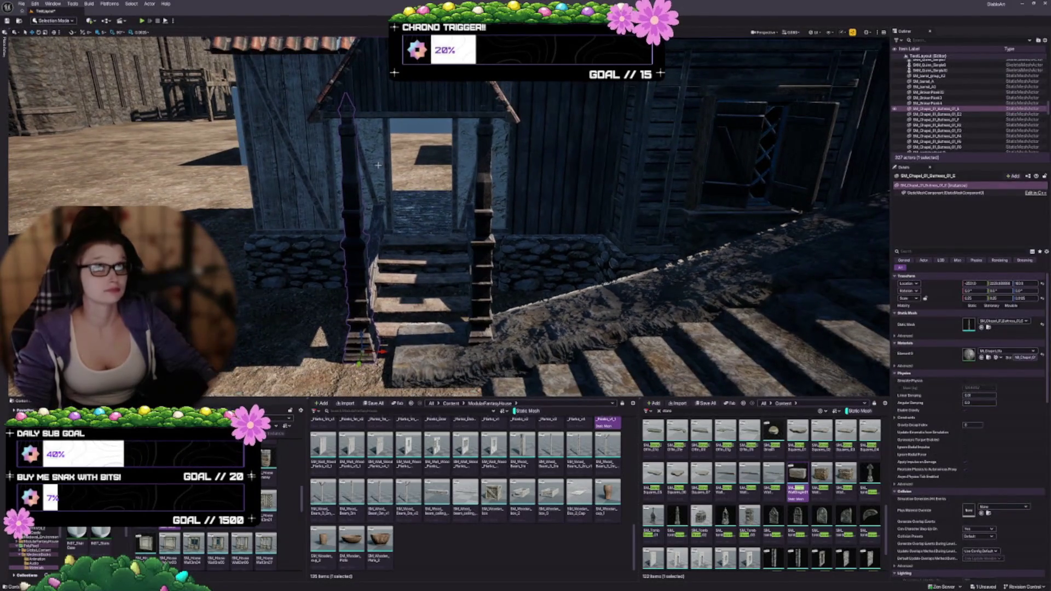
pyautogui.press('Escape')
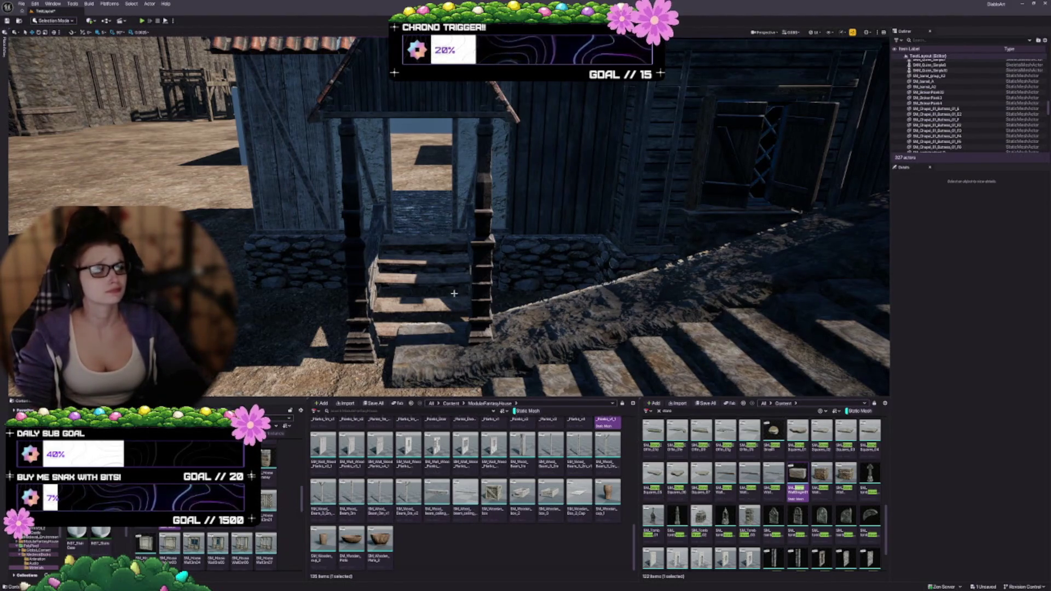
# Restore the 0.125 scale snap step, then orbit overhead above the stone stairs and house
pyautogui.moveTo(450, 300)
pyautogui.mouseDown()
pyautogui.moveTo(450, 282)
pyautogui.moveTo(450, 306)
pyautogui.mouseUp()
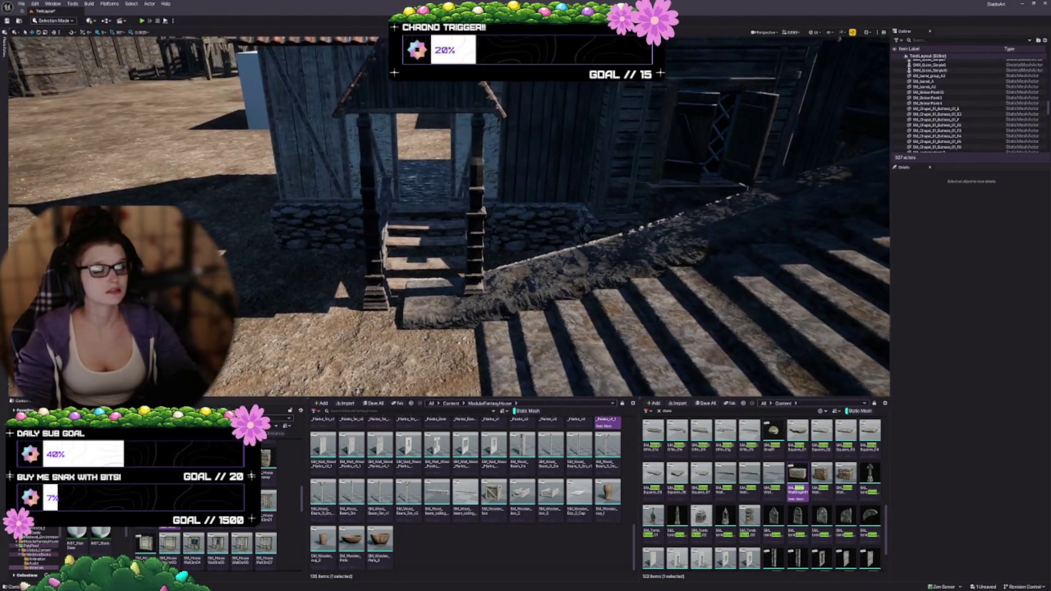
pyautogui.click(148, 35)
pyautogui.click(156, 76)
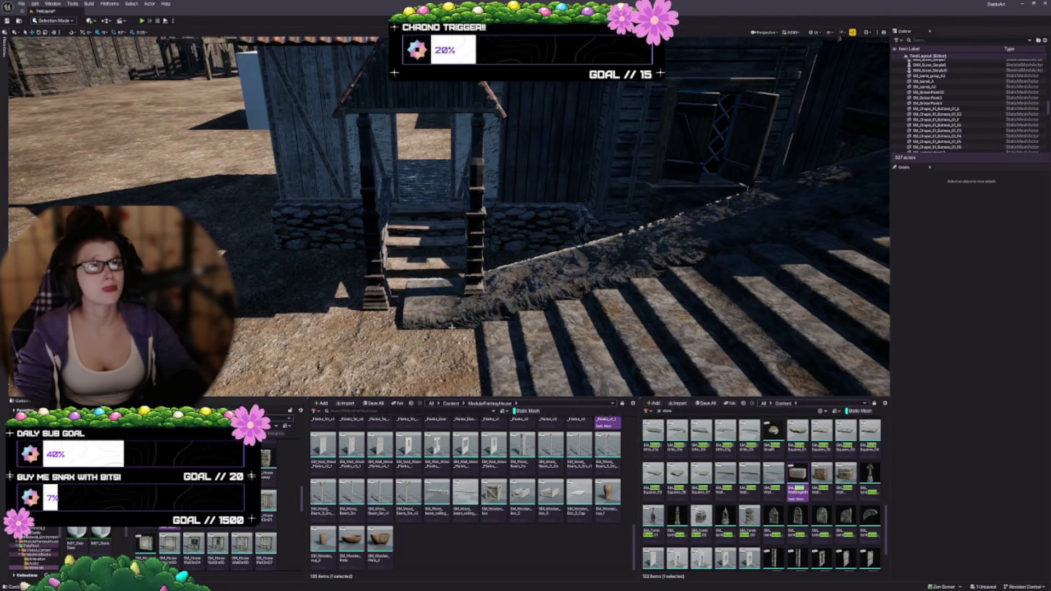
pyautogui.moveTo(462, 300); pyautogui.dragTo(450, 304)
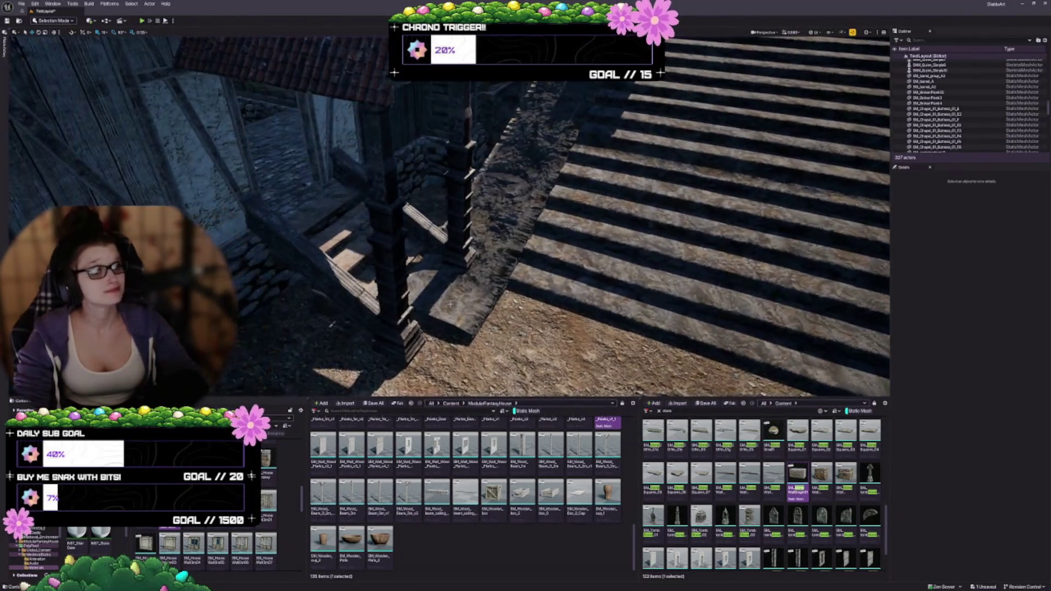
pyautogui.moveTo(554, 290); pyautogui.dragTo(553, 288)
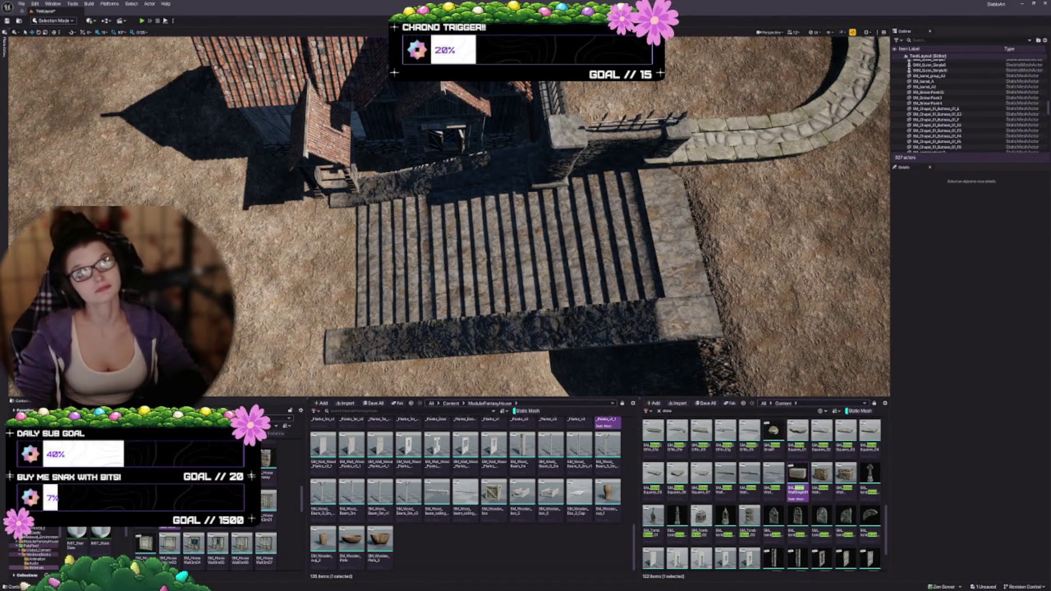
# Select the large stone staircase and rotate it into line with the wall opening
pyautogui.moveTo(402, 163); pyautogui.dragTo(402, 163)
pyautogui.click(531, 213)
pyautogui.moveTo(531, 214)
pyautogui.mouseDown()
pyautogui.moveTo(677, 148)
pyautogui.moveTo(590, 205)
pyautogui.mouseUp()
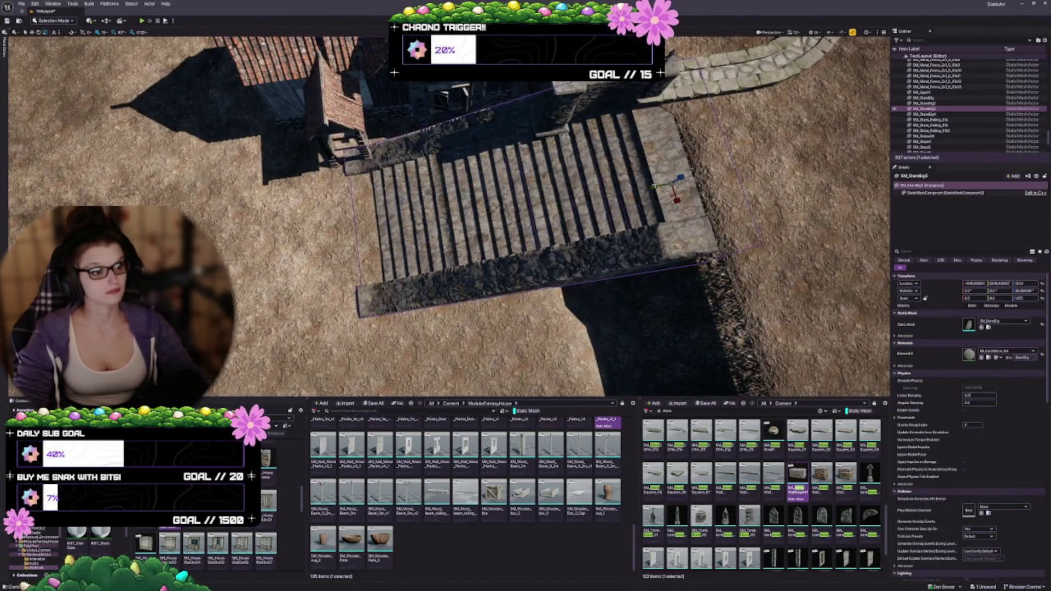
pyautogui.moveTo(654, 186); pyautogui.dragTo(655, 187)
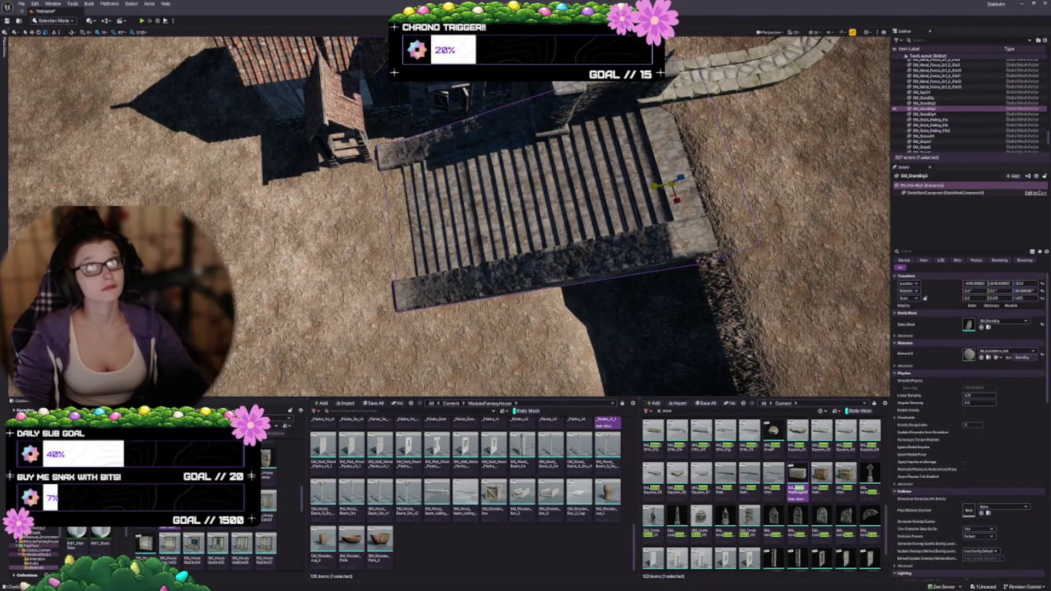
pyautogui.moveTo(655, 187)
pyautogui.mouseDown()
pyautogui.moveTo(575, 145)
pyautogui.moveTo(614, 222)
pyautogui.moveTo(536, 164)
pyautogui.moveTo(497, 102)
pyautogui.mouseUp()
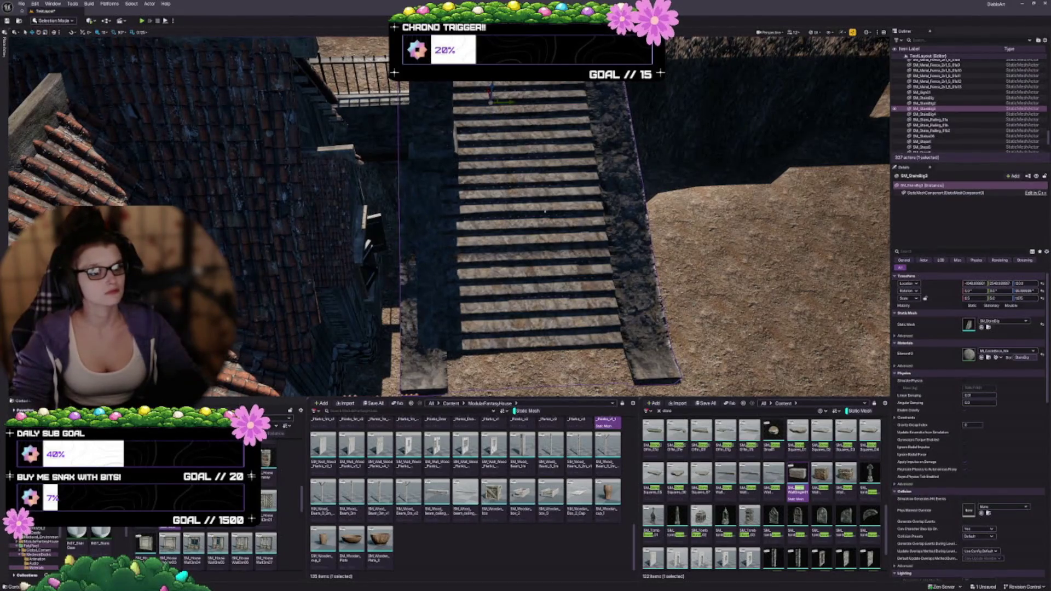
pyautogui.moveTo(551, 201)
pyautogui.mouseDown()
pyautogui.moveTo(608, 197)
pyautogui.moveTo(513, 97)
pyautogui.moveTo(438, 110)
pyautogui.moveTo(439, 143)
pyautogui.mouseUp()
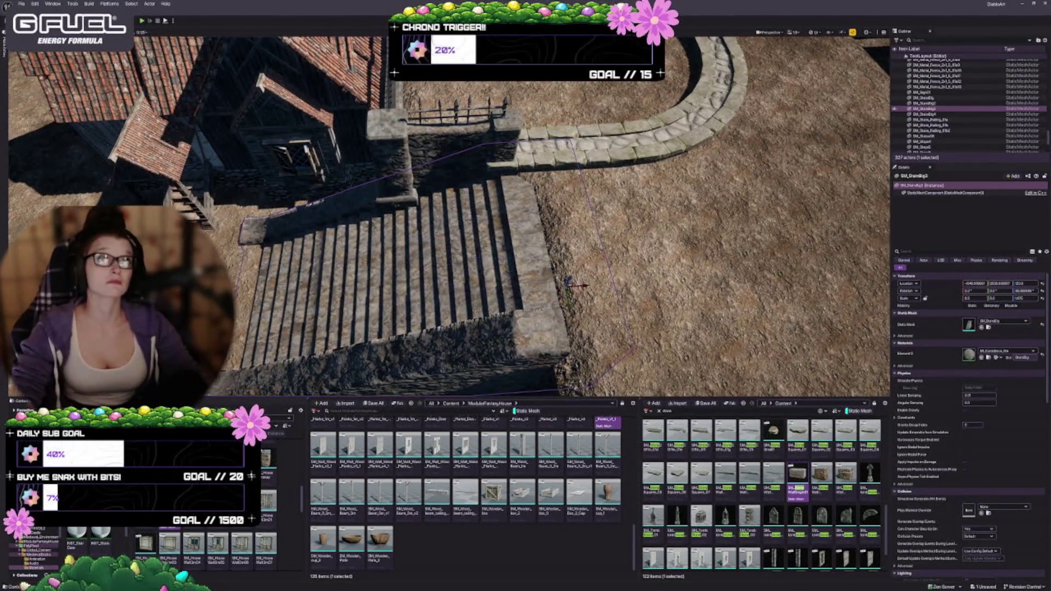
pyautogui.press('a')
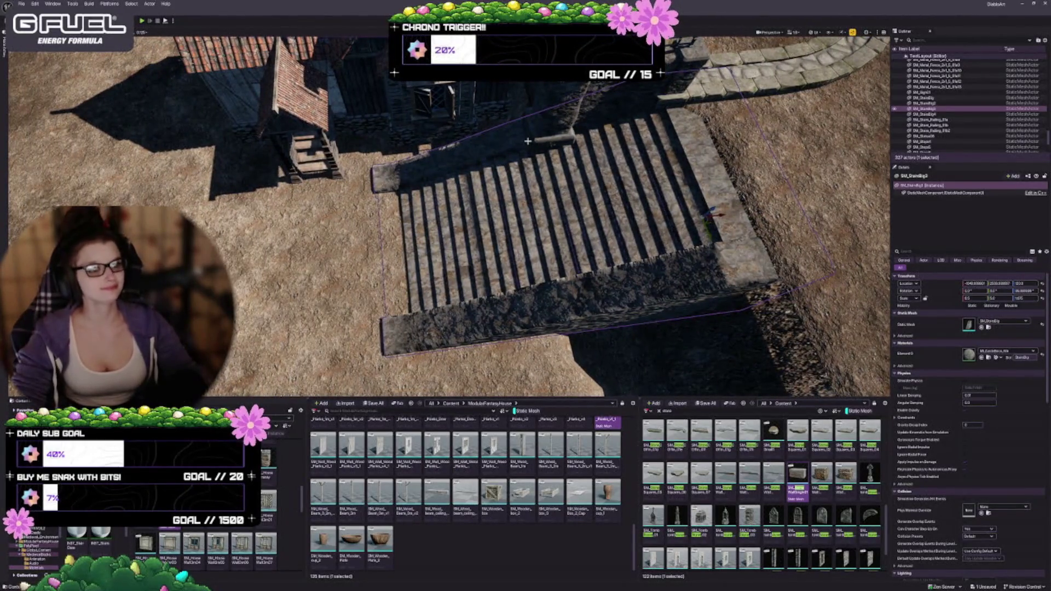
pyautogui.press('Escape')
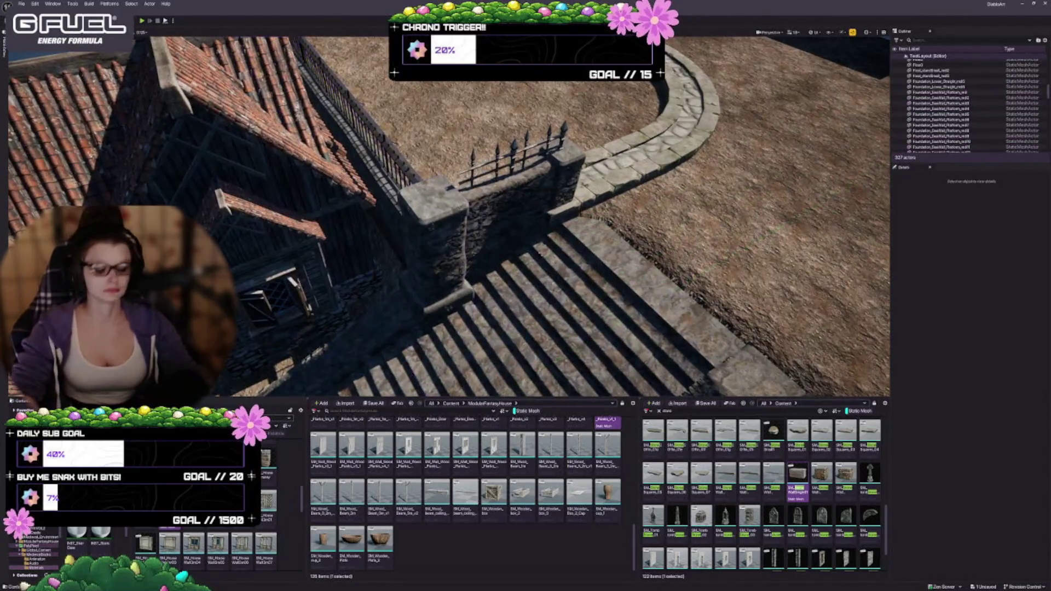
pyautogui.scroll(-5, 383, 307)
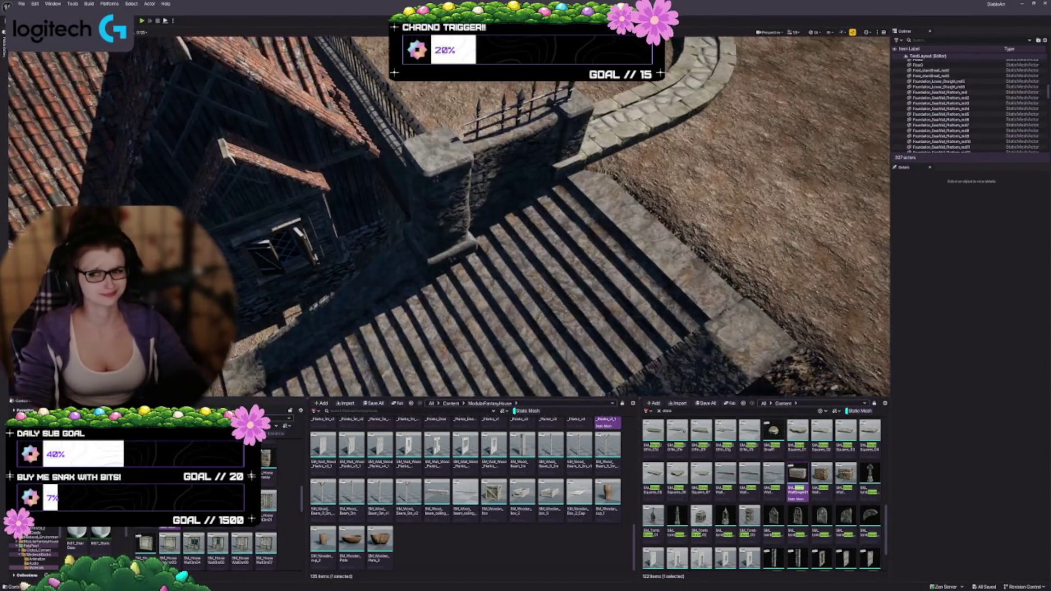
pyautogui.scroll(6, 377, 288)
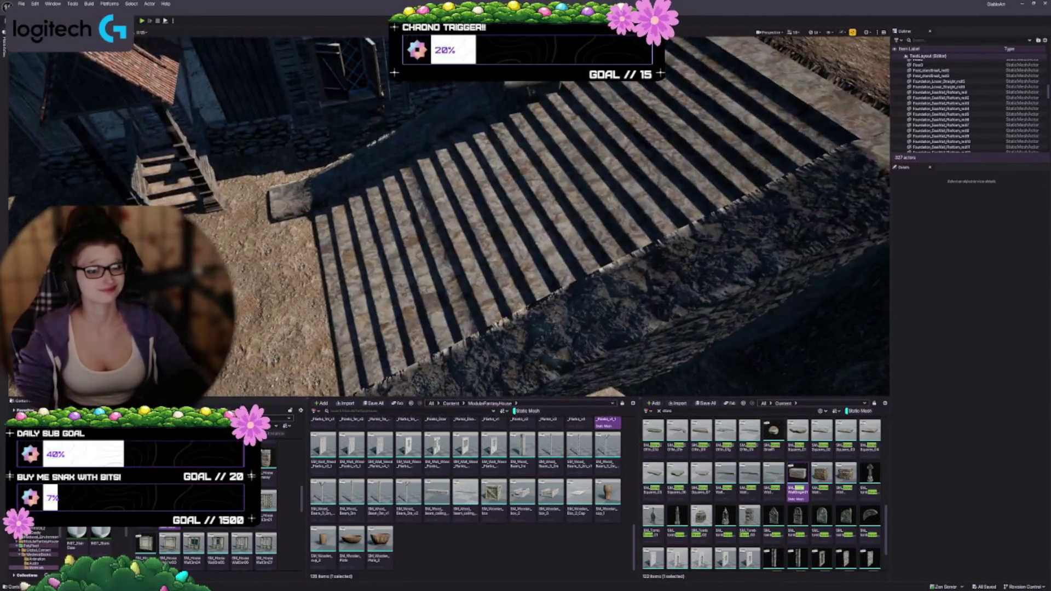
pyautogui.scroll(3, 448, 219)
pyautogui.scroll(5, 986, 124)
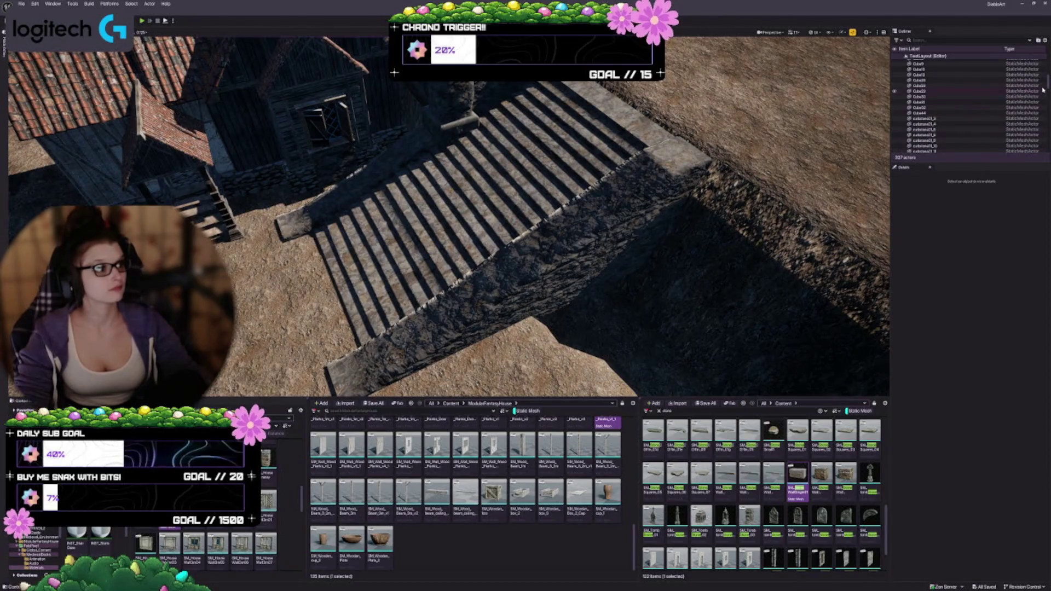
pyautogui.moveTo(1047, 86); pyautogui.dragTo(1043, 60)
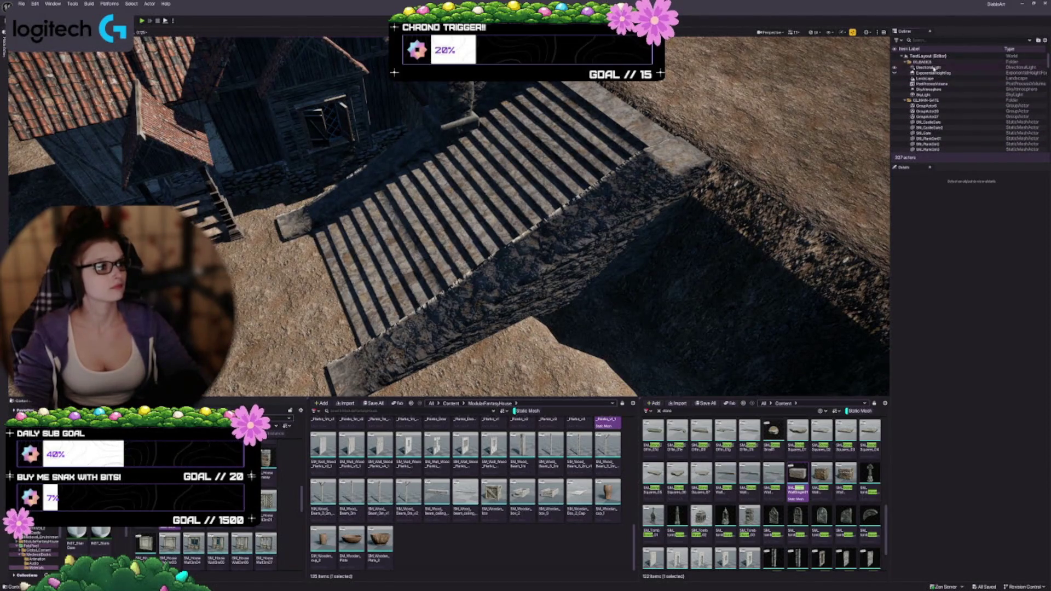
# Select the DirectionalLight and rotate it with Ctrl+L to change the shadow direction
pyautogui.doubleClick(934, 68)
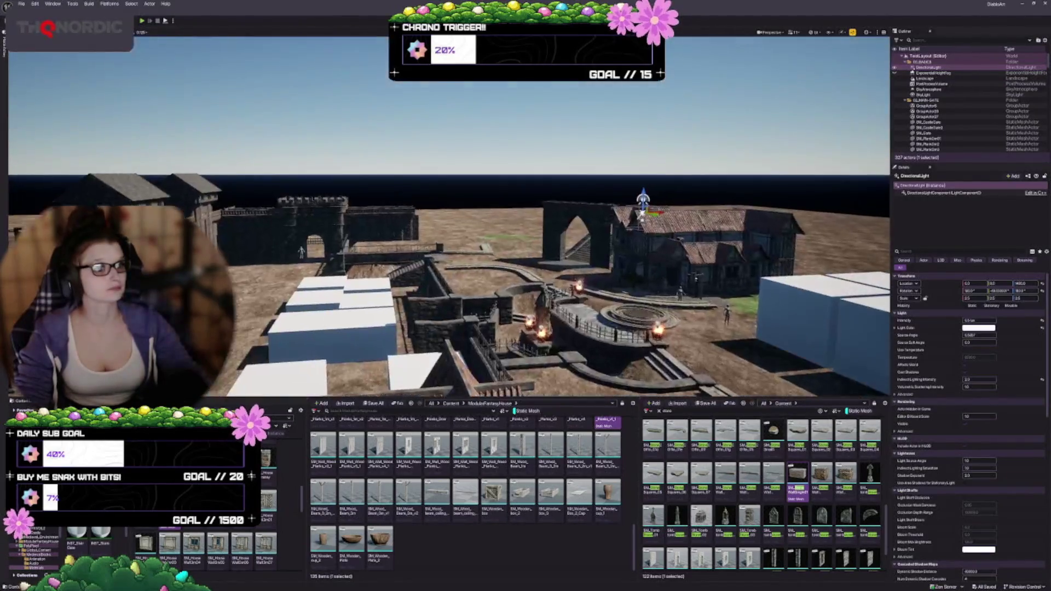
pyautogui.moveTo(449, 246)
pyautogui.mouseDown()
pyautogui.moveTo(449, 208)
pyautogui.moveTo(449, 241)
pyautogui.mouseUp()
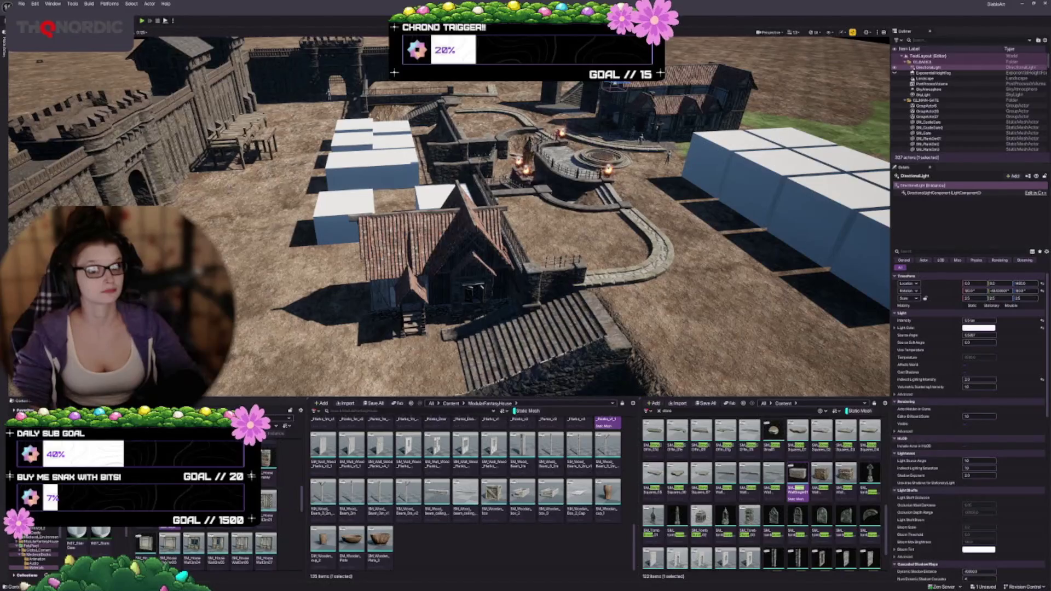
pyautogui.hotkey('ctrl', 'l')
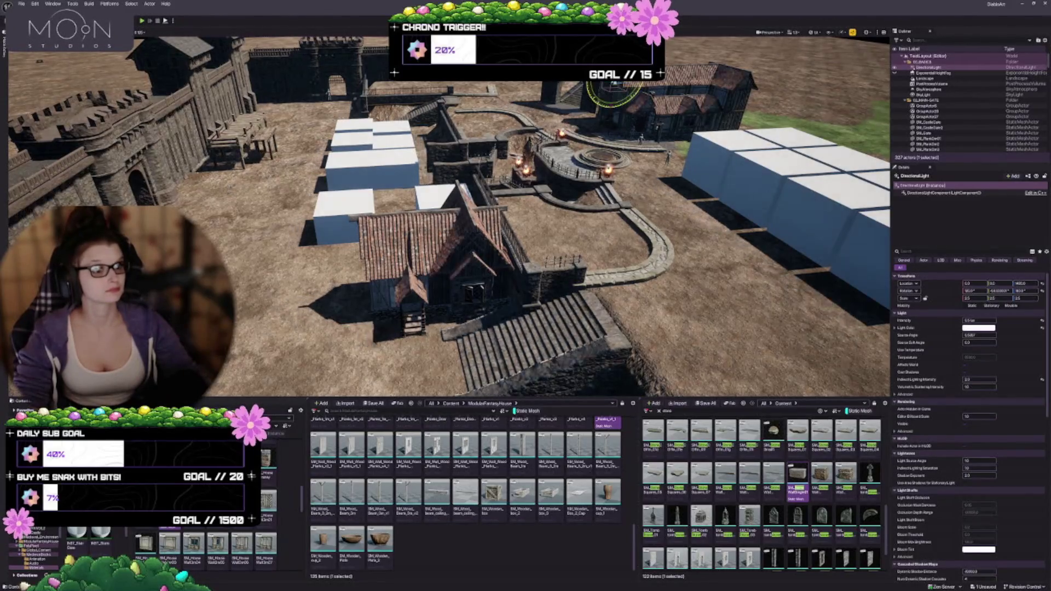
pyautogui.hotkey('ctrl', 'l')
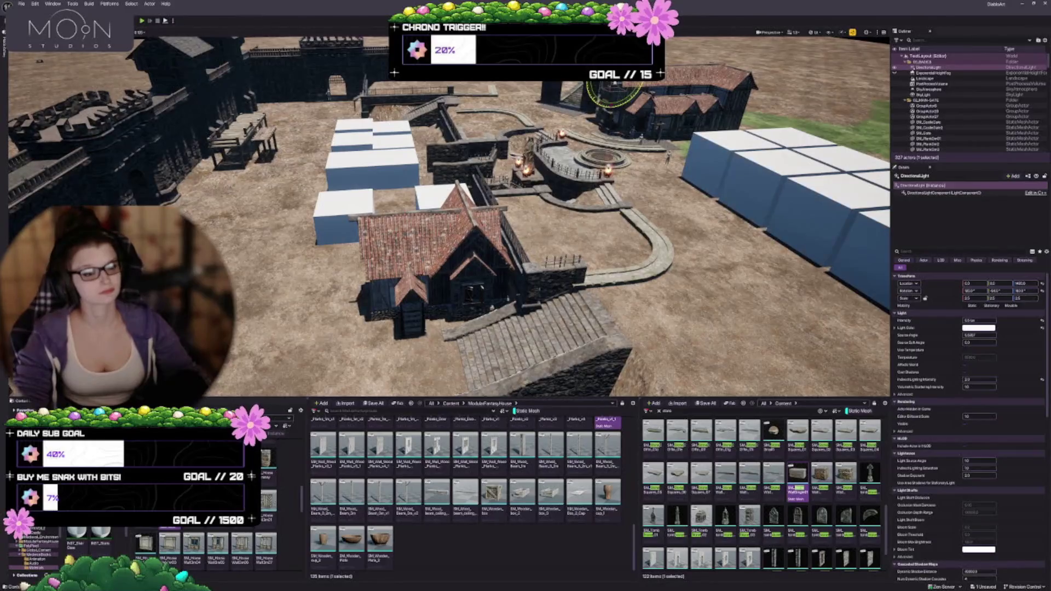
pyautogui.hotkey('ctrl', 'l')
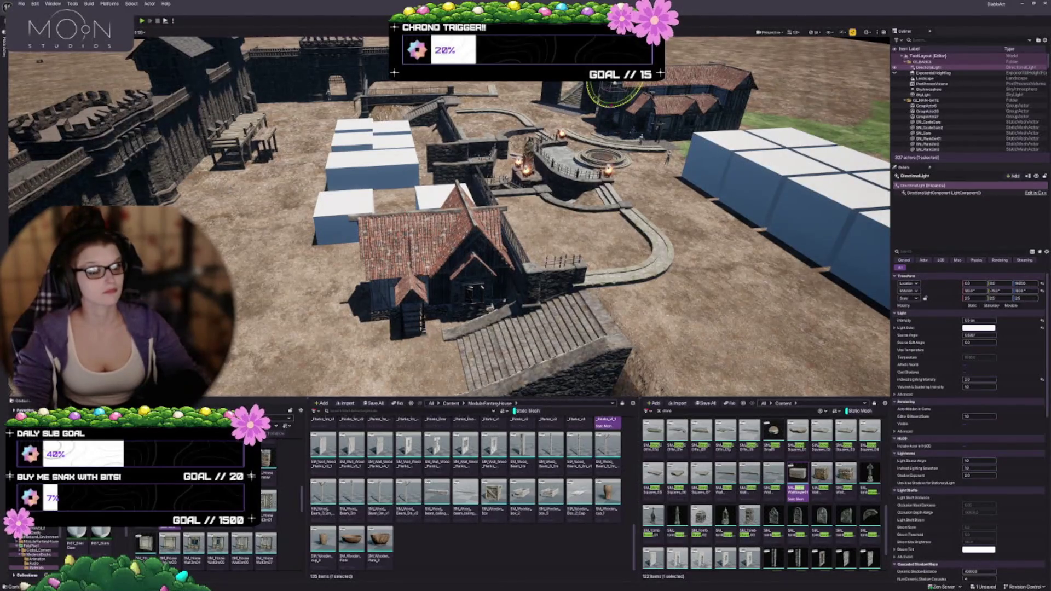
pyautogui.hotkey('ctrl', 'l')
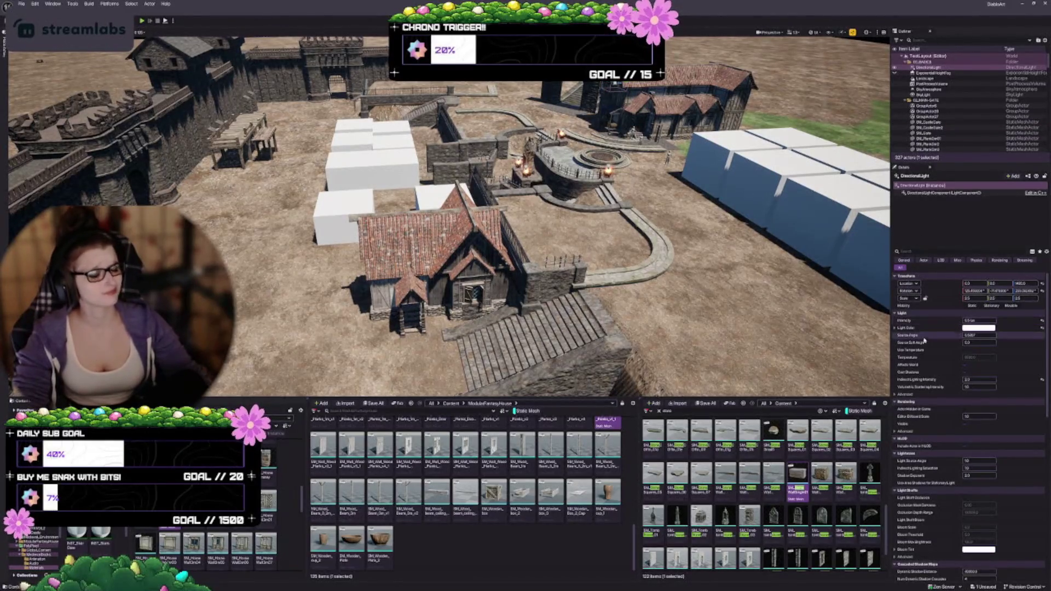
# Set the sun's intensity to 5.0 lux and deselect the light
pyautogui.click(979, 320)
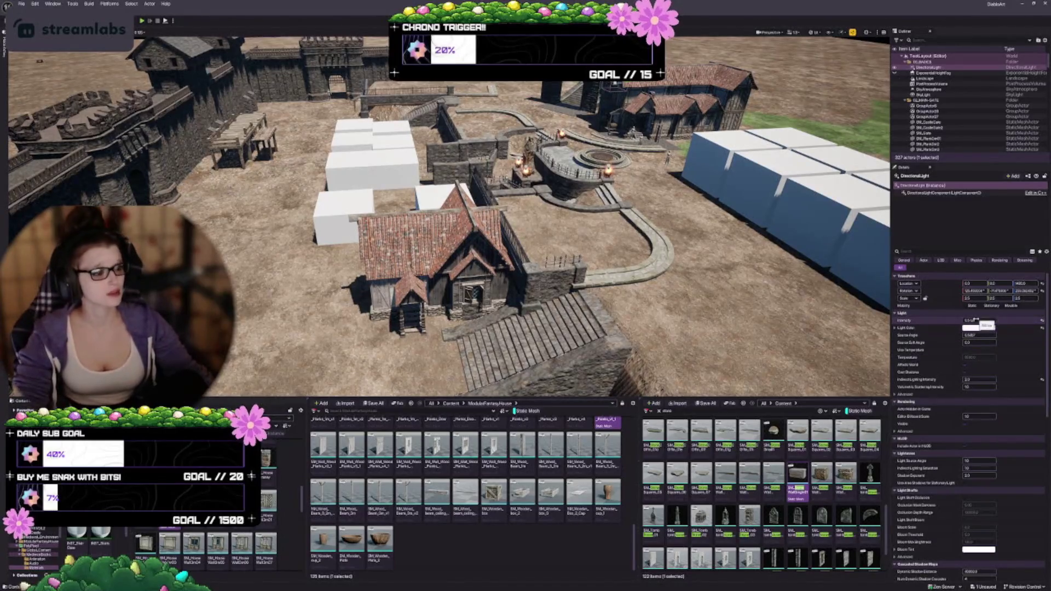
pyautogui.write('5')
pyautogui.press('Return')
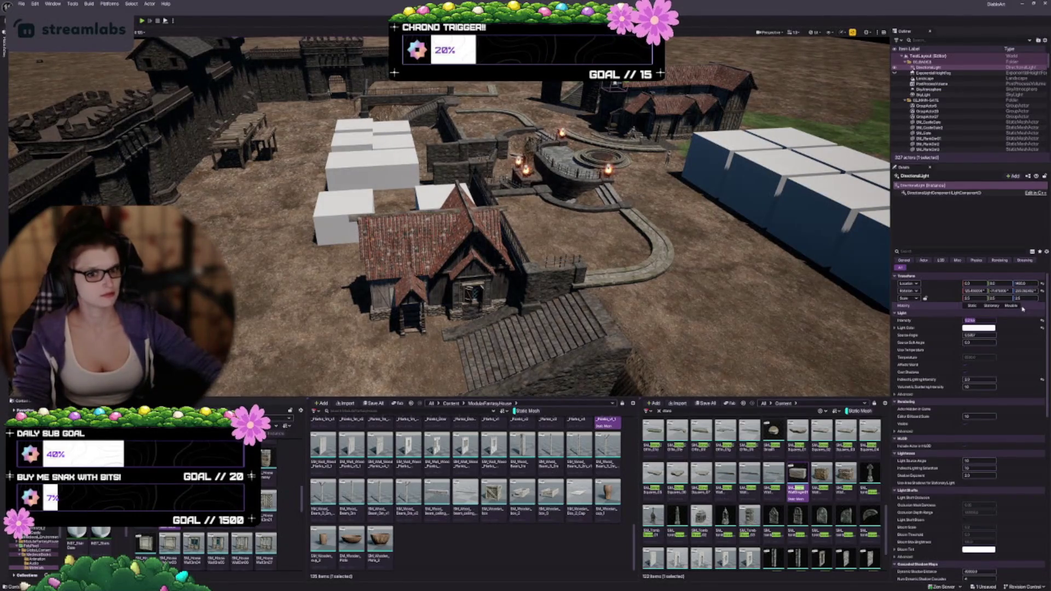
pyautogui.press('Return')
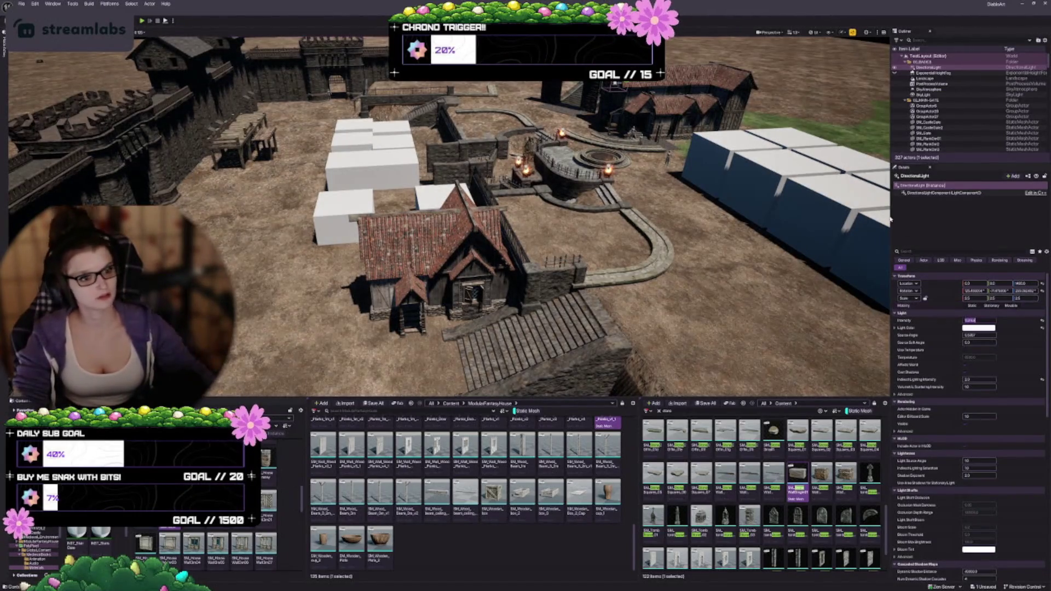
pyautogui.scroll(10, 610, 240)
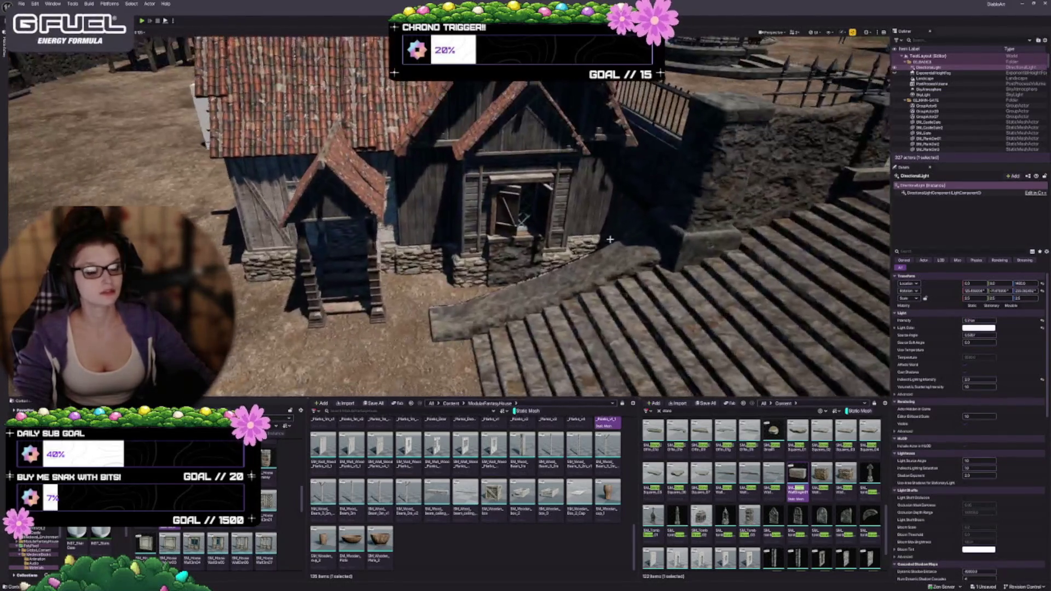
pyautogui.moveTo(610, 239); pyautogui.dragTo(630, 238)
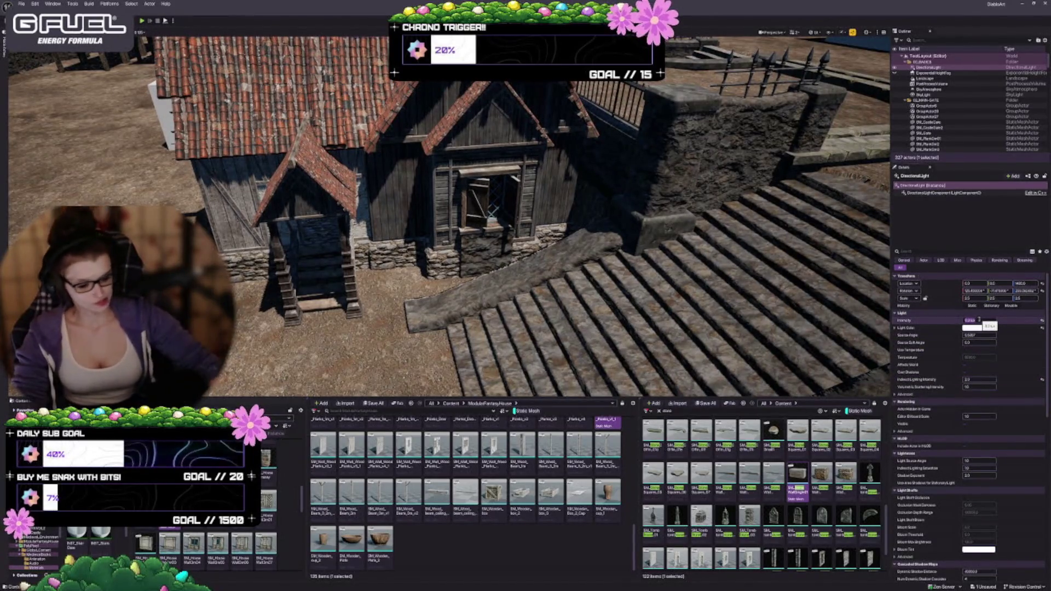
pyautogui.moveTo(967, 321); pyautogui.dragTo(980, 319)
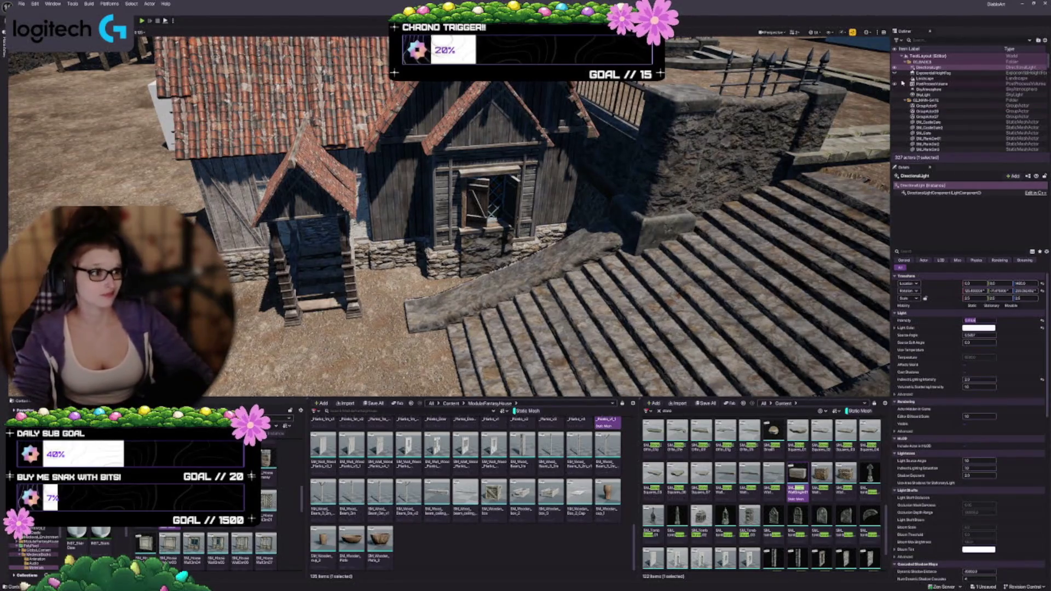
pyautogui.press('Return')
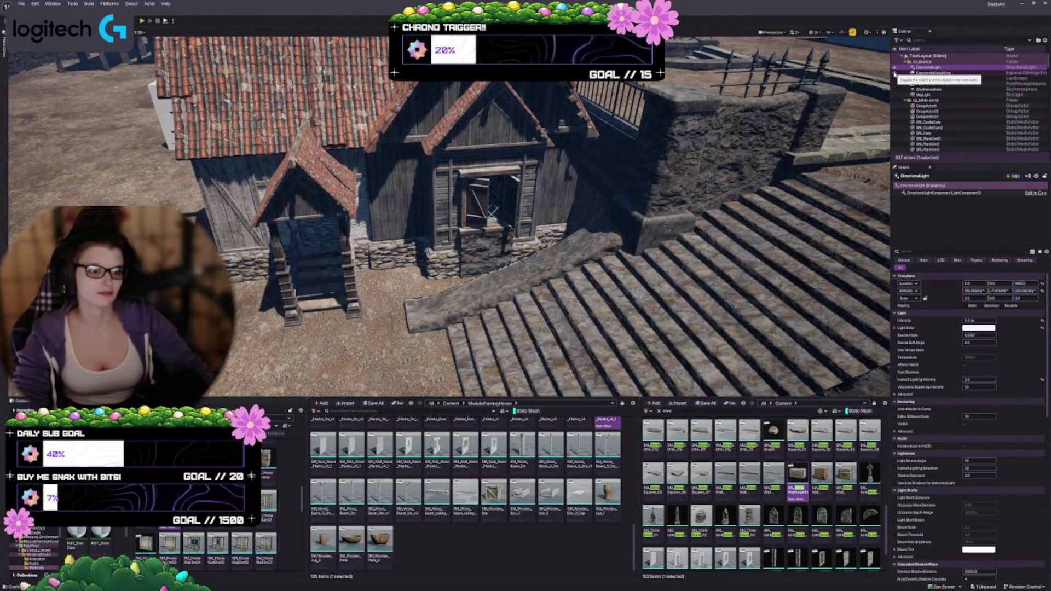
pyautogui.moveTo(492, 339); pyautogui.dragTo(492, 286)
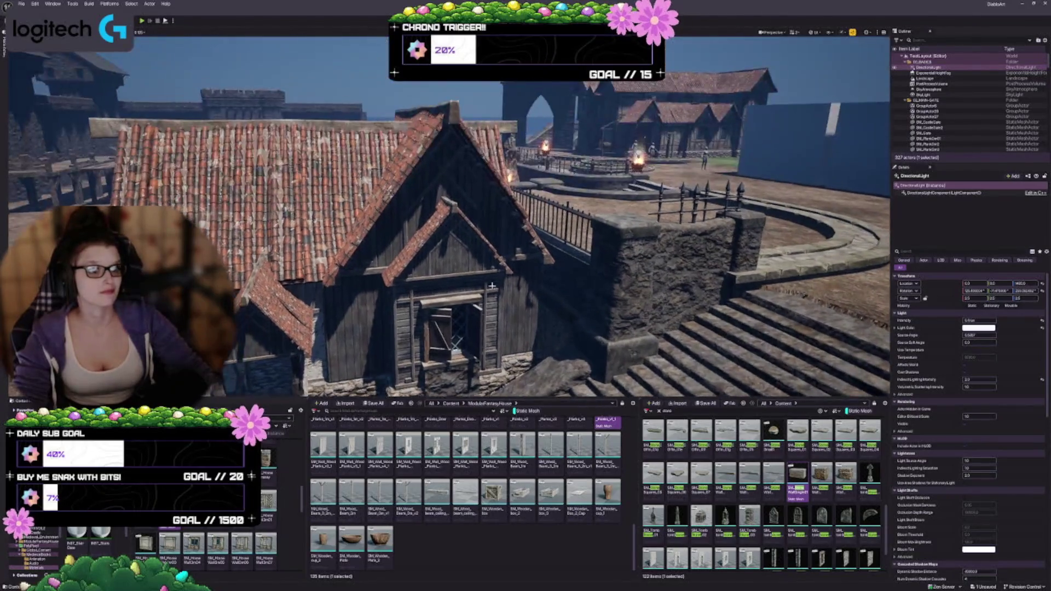
pyautogui.press('Escape')
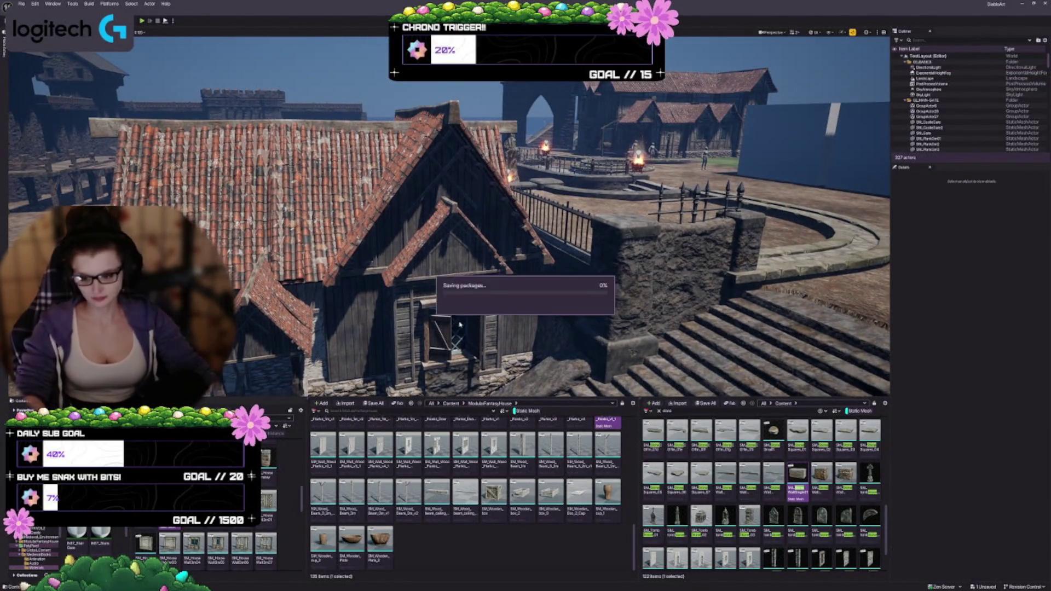
# Fly the view over the house roof down to the entrance and select a porch mesh
pyautogui.moveTo(460, 322); pyautogui.dragTo(460, 284)
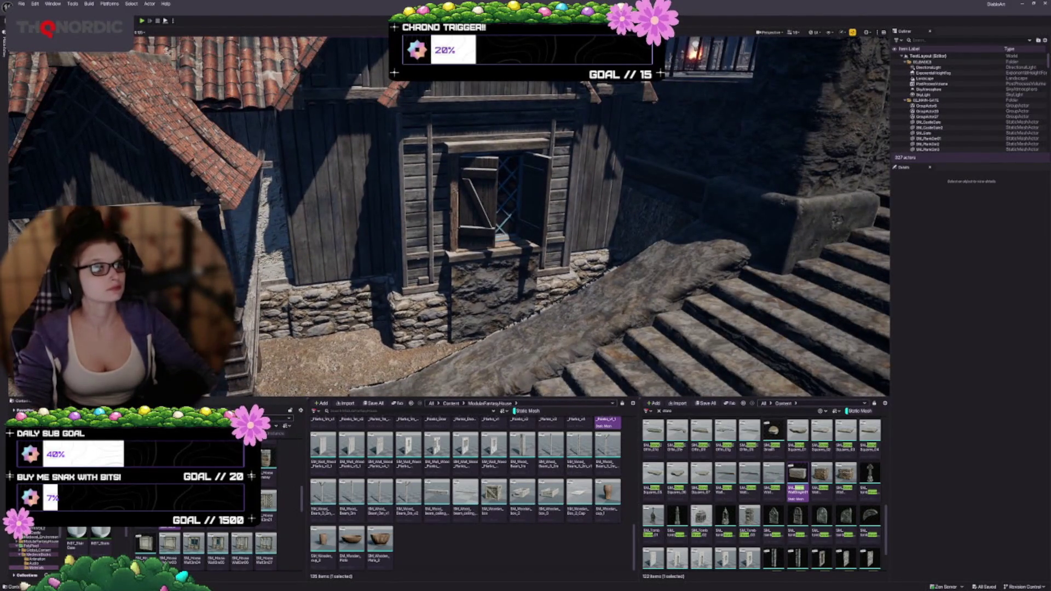
pyautogui.moveTo(386, 300); pyautogui.dragTo(361, 300)
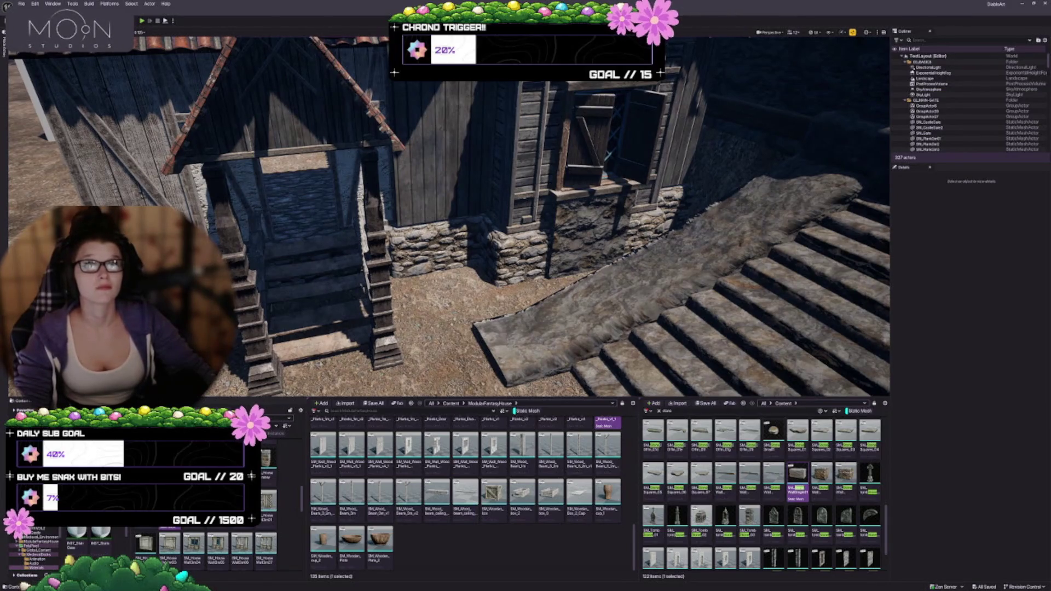
pyautogui.moveTo(449, 219)
pyautogui.mouseDown()
pyautogui.moveTo(449, 236)
pyautogui.moveTo(438, 224)
pyautogui.moveTo(449, 257)
pyautogui.mouseUp()
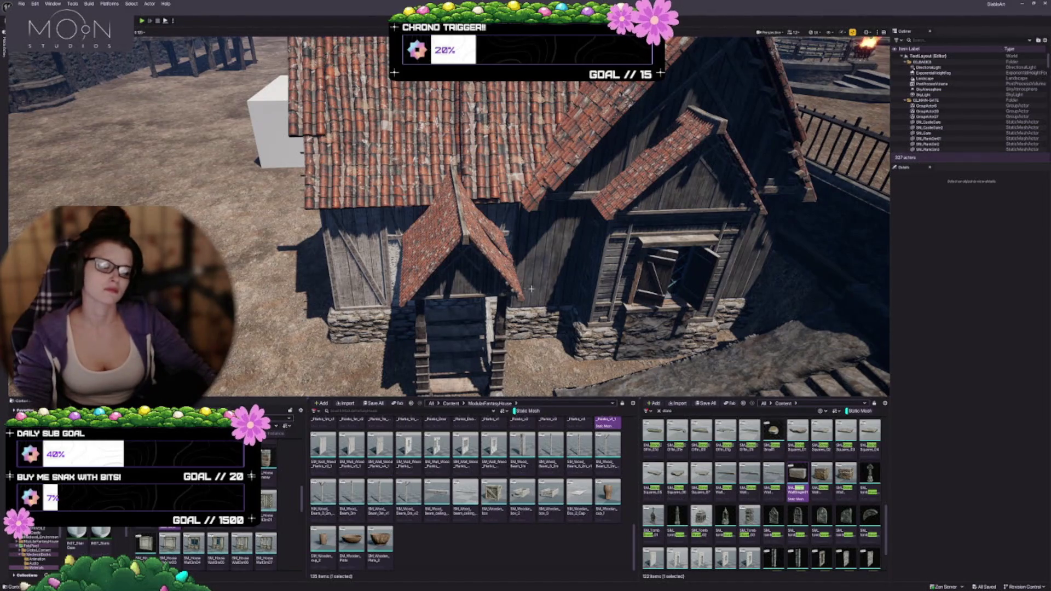
pyautogui.moveTo(330, 254)
pyautogui.mouseDown()
pyautogui.moveTo(329, 262)
pyautogui.moveTo(330, 254)
pyautogui.mouseUp()
pyautogui.click(330, 254)
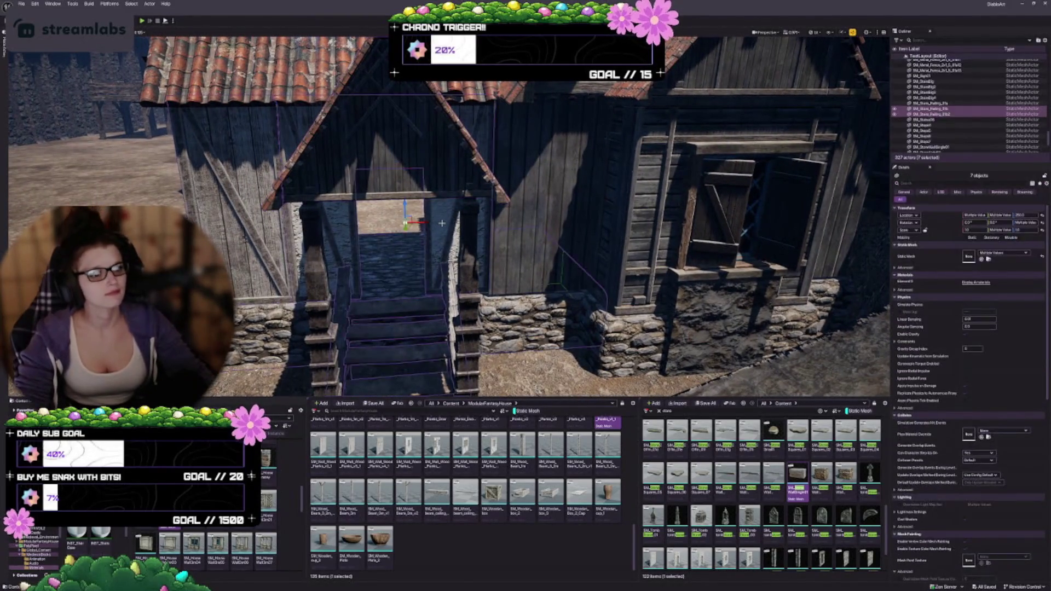
pyautogui.press('f')
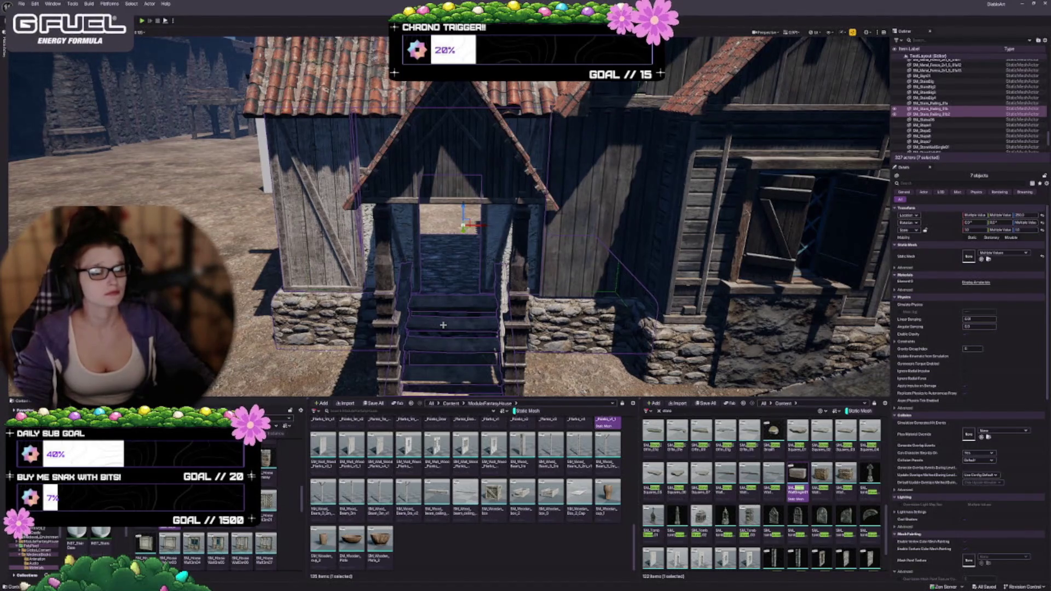
pyautogui.scroll(-2, 262, 493)
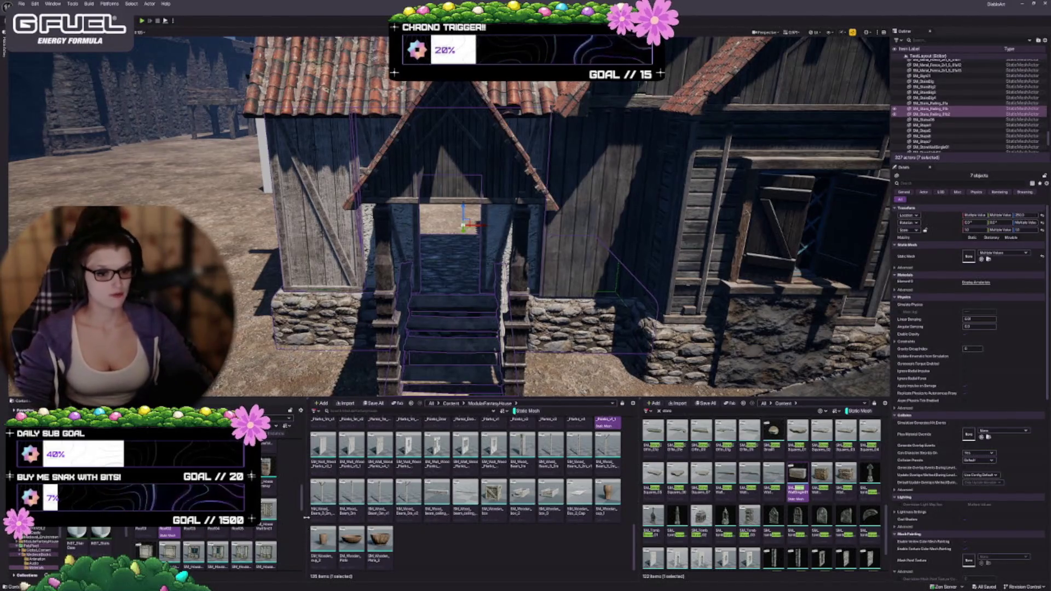
pyautogui.scroll(1, 208, 547)
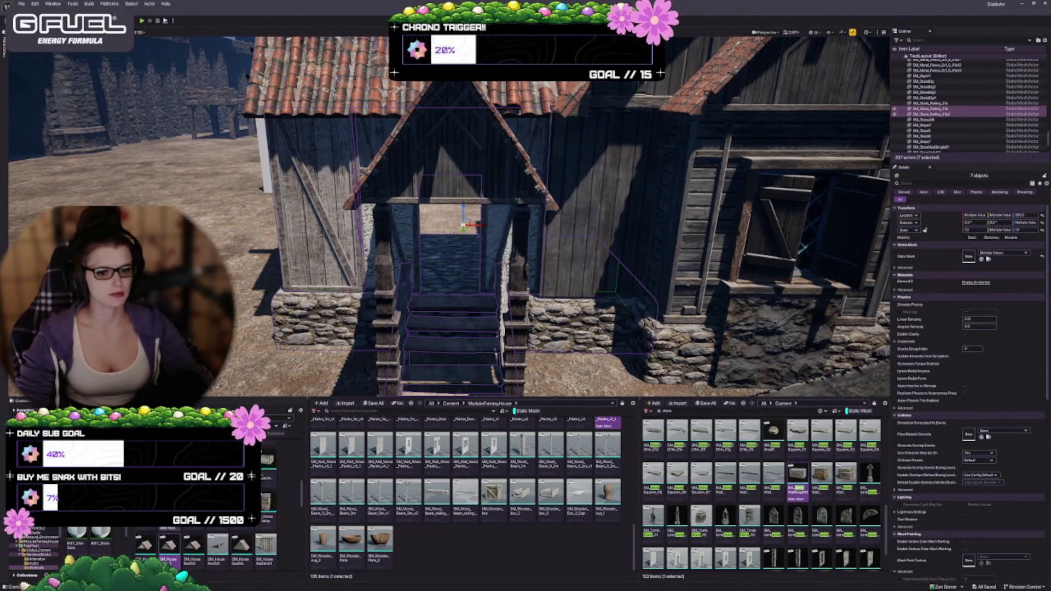
pyautogui.moveTo(169, 544)
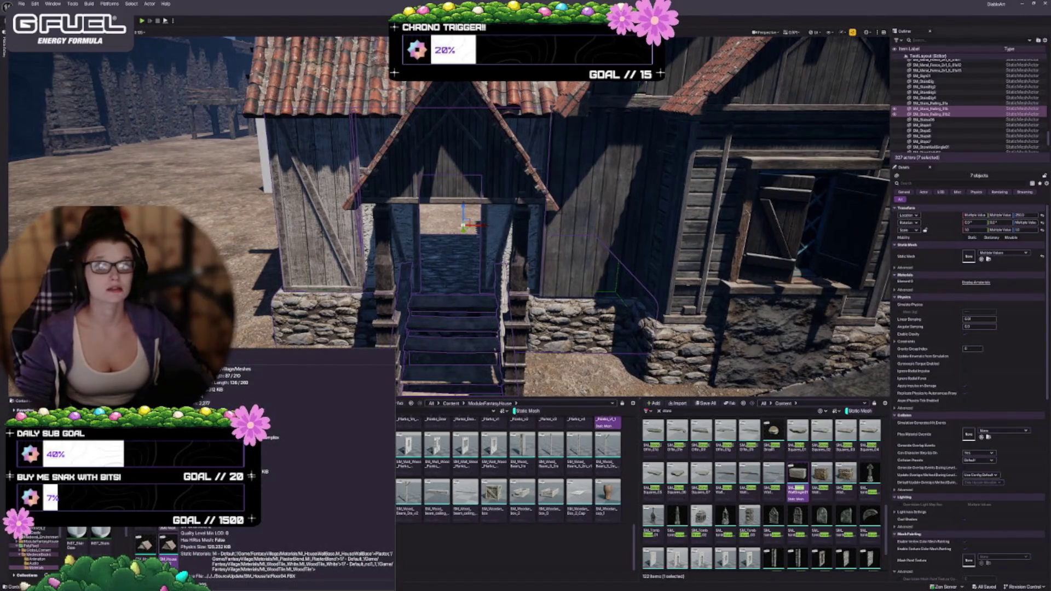
pyautogui.moveTo(418, 319); pyautogui.dragTo(418, 339)
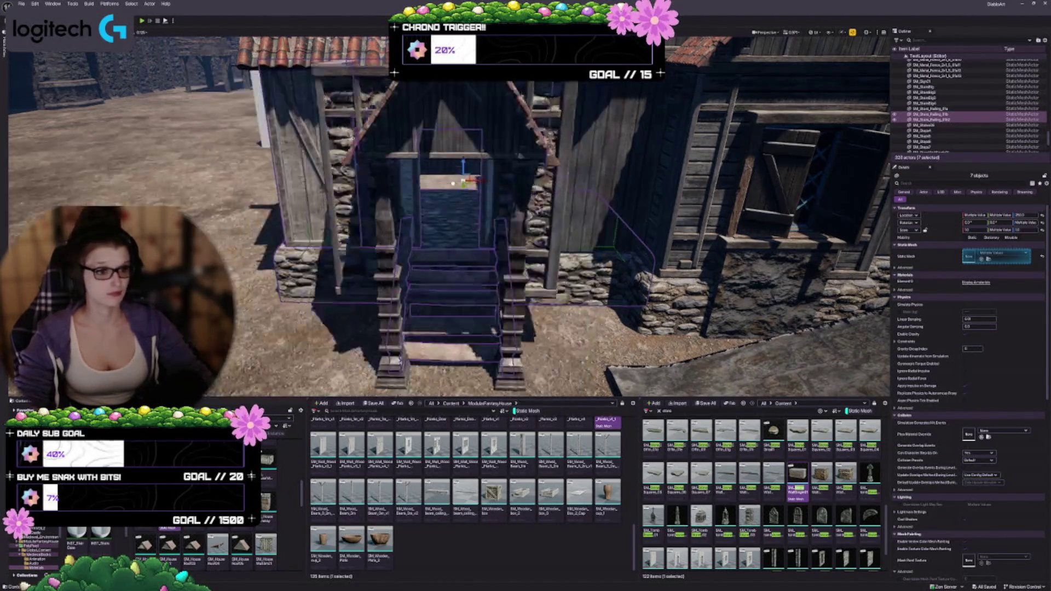
pyautogui.scroll(6, 453, 188)
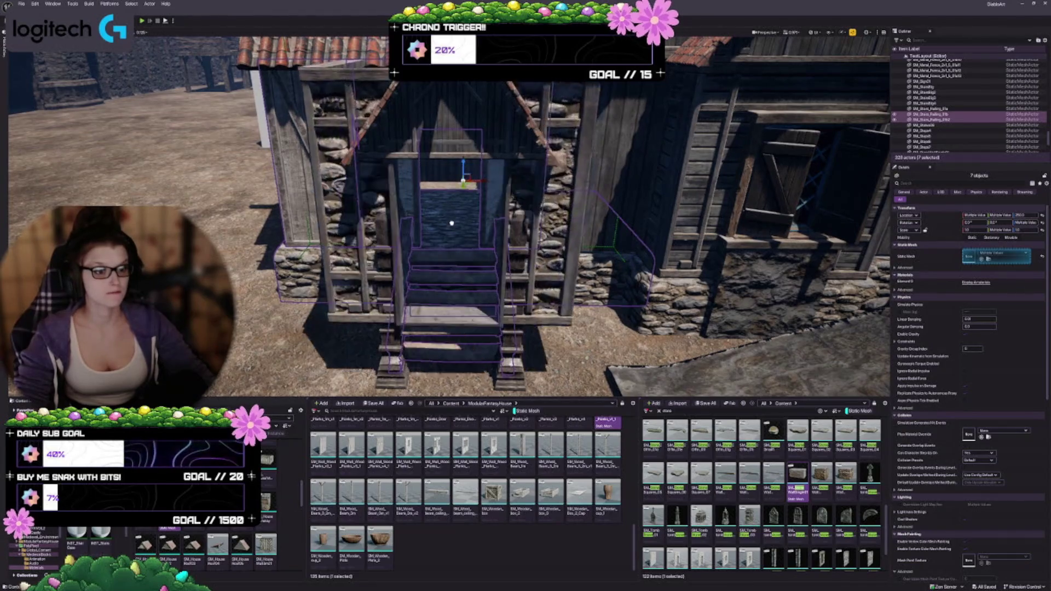
# Select the doorway floor piece and replace its stone wall material with the wood material
pyautogui.click(450, 232)
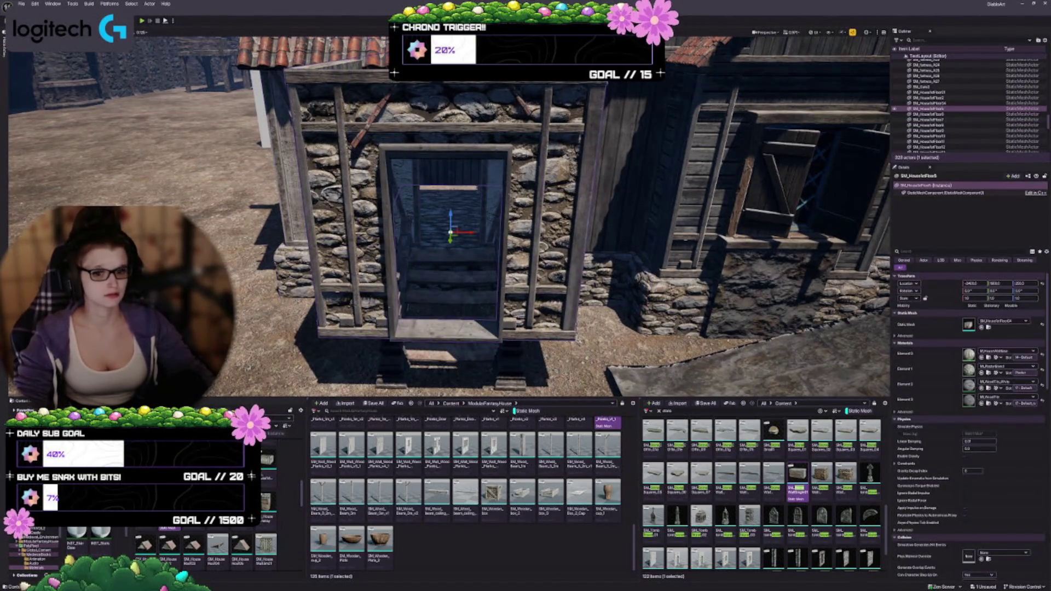
pyautogui.scroll(2, 114, 547)
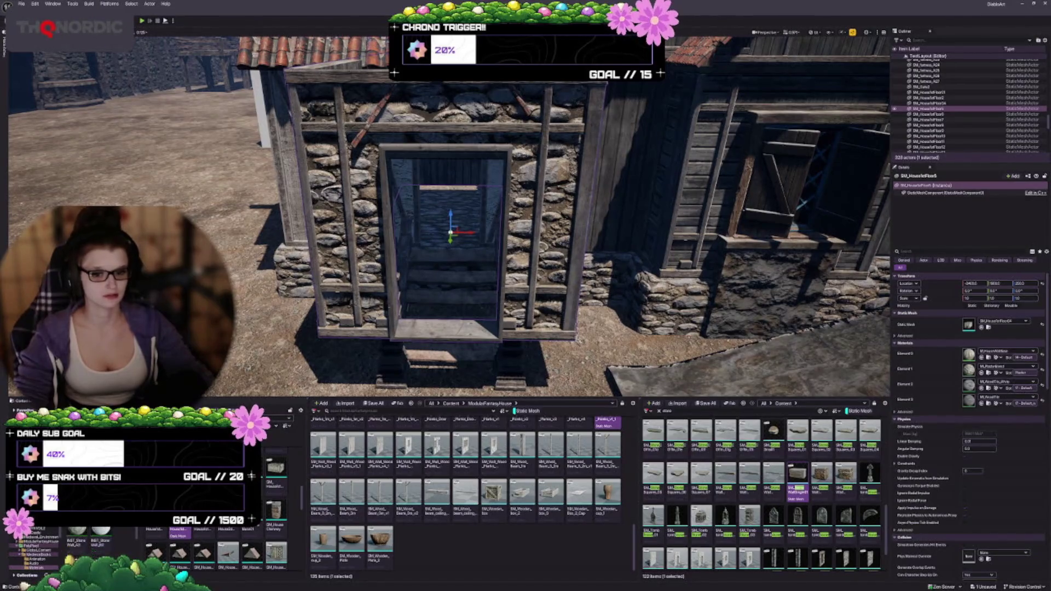
pyautogui.scroll(1, 138, 529)
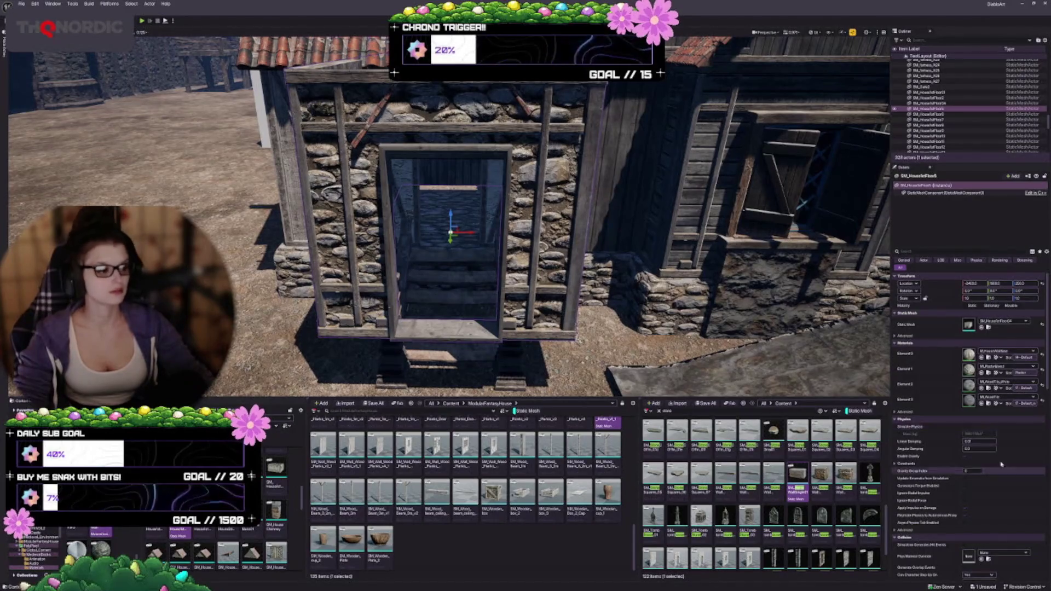
pyautogui.click(982, 357)
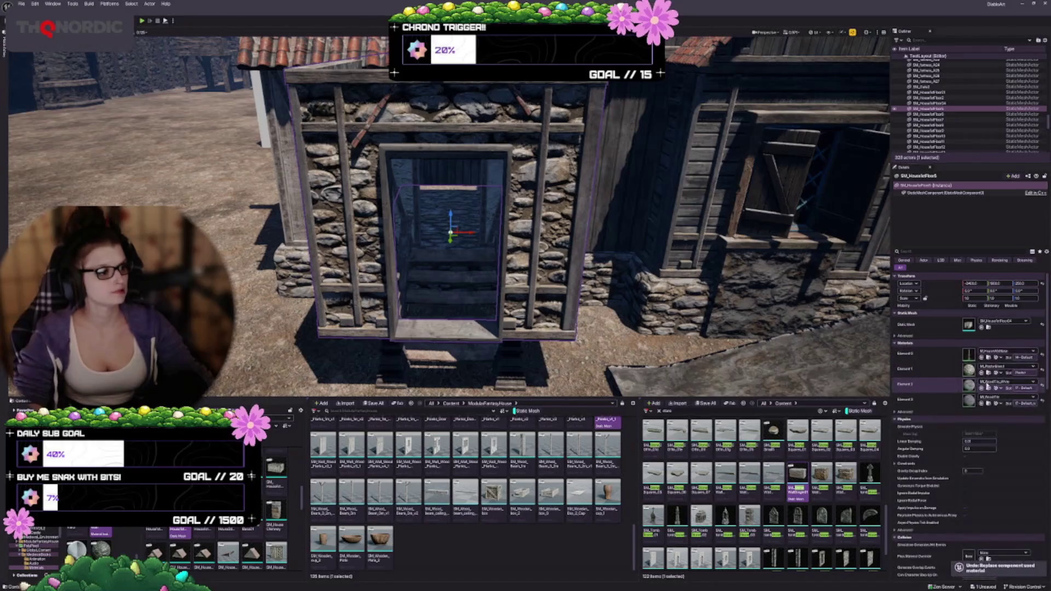
pyautogui.click(981, 358)
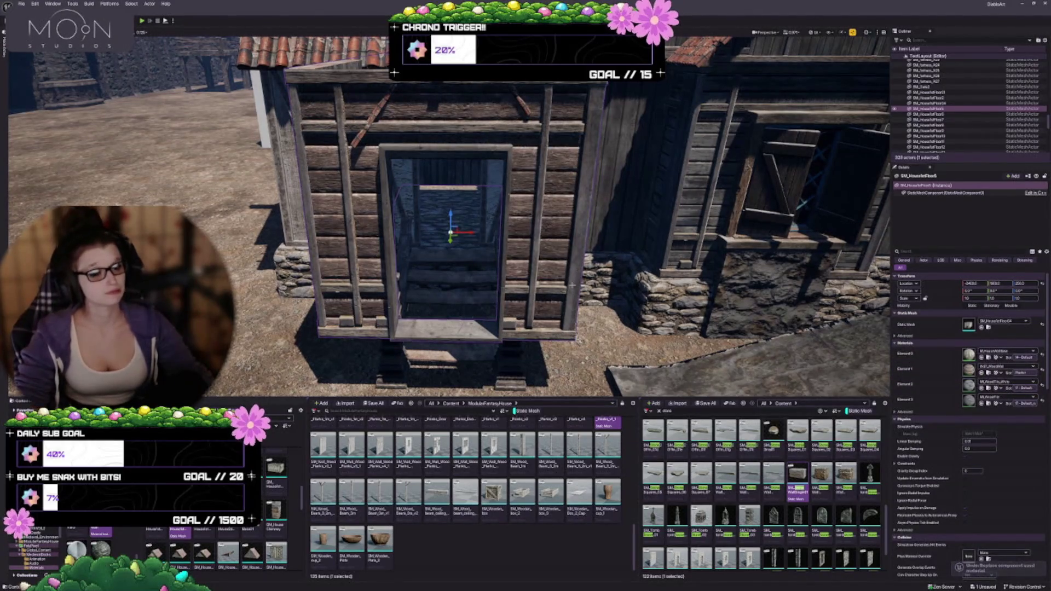
pyautogui.moveTo(481, 264)
pyautogui.mouseDown()
pyautogui.moveTo(380, 245)
pyautogui.moveTo(392, 264)
pyautogui.moveTo(376, 223)
pyautogui.mouseUp()
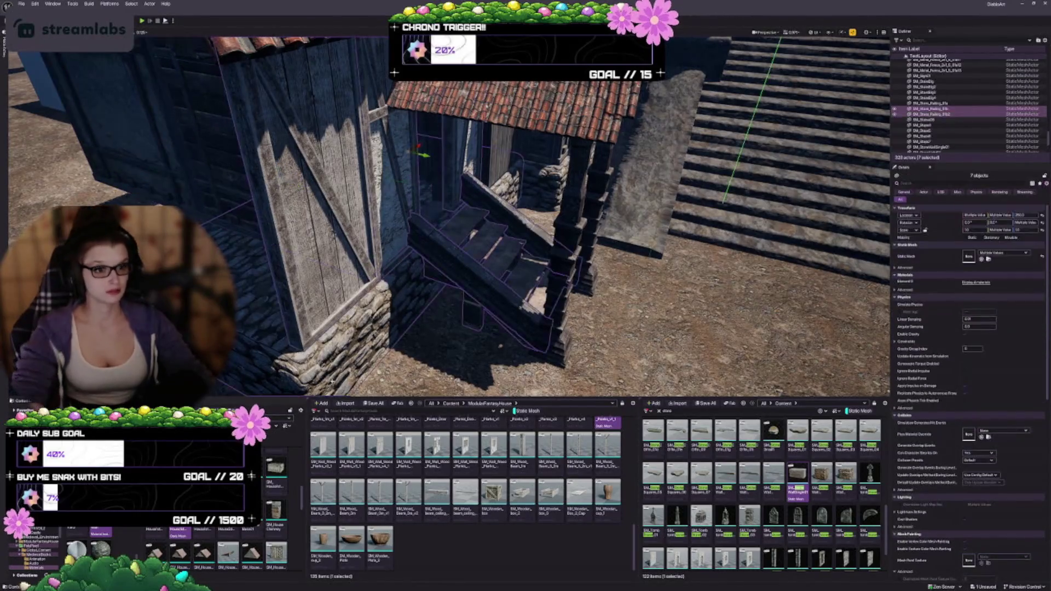
pyautogui.click(402, 298)
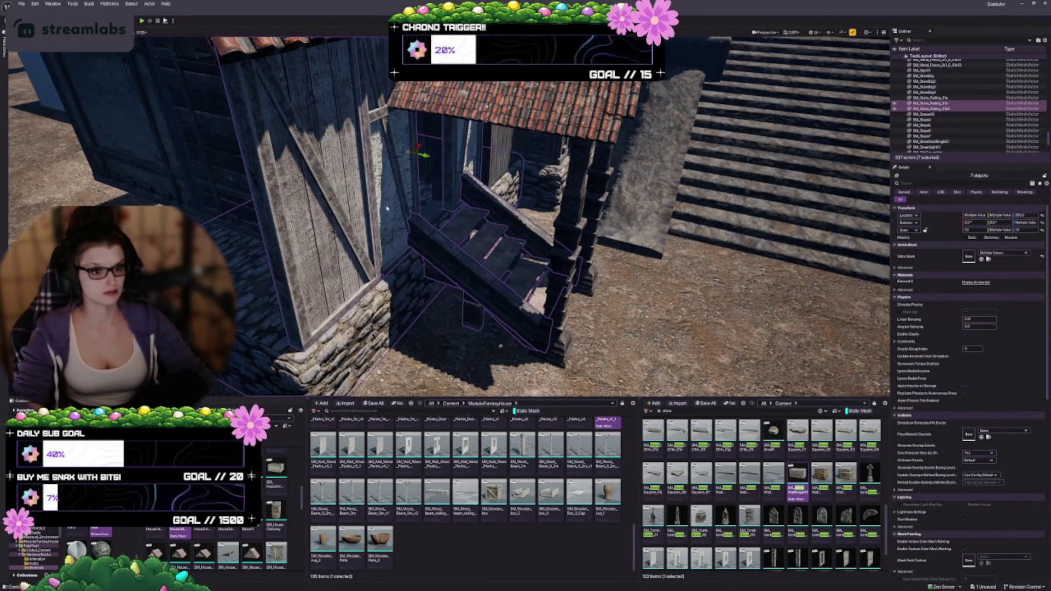
pyautogui.hotkey('ctrl', 'g')
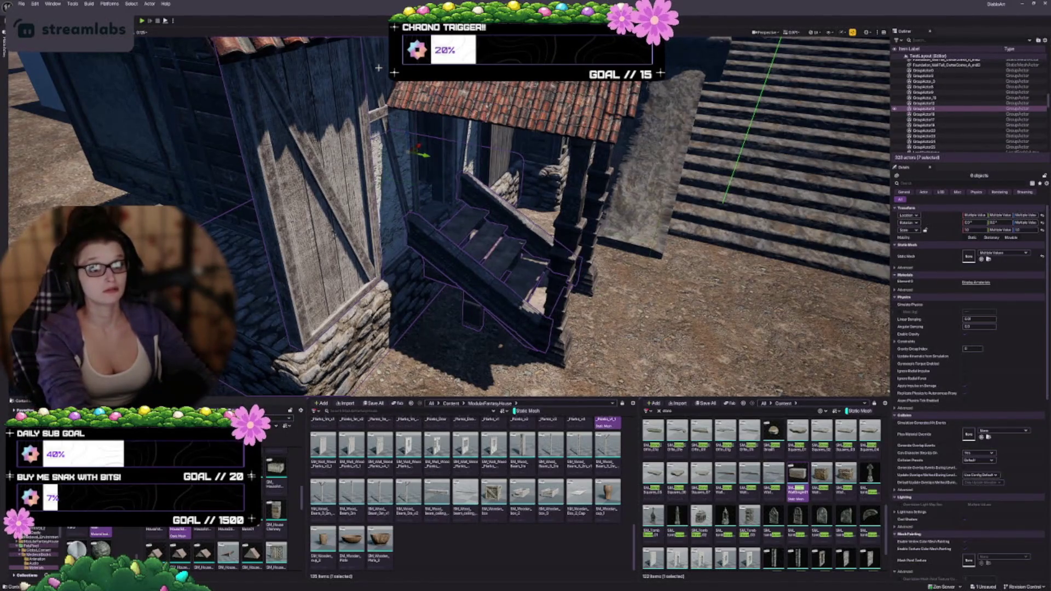
pyautogui.hotkey('ctrl', 'z')
pyautogui.hotkey('ctrl', 'z')
pyautogui.press('f')
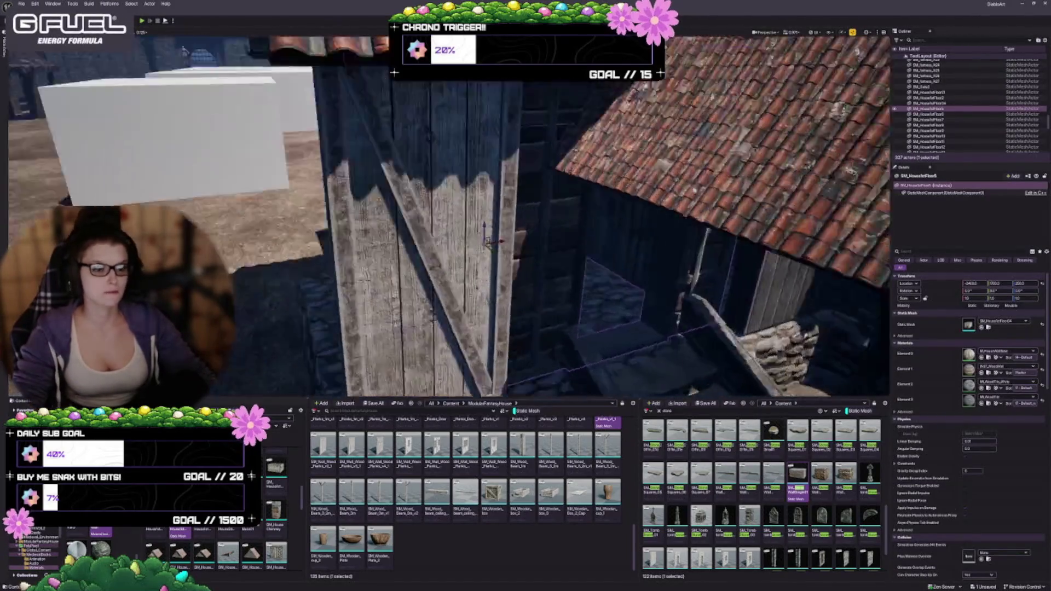
pyautogui.press('f')
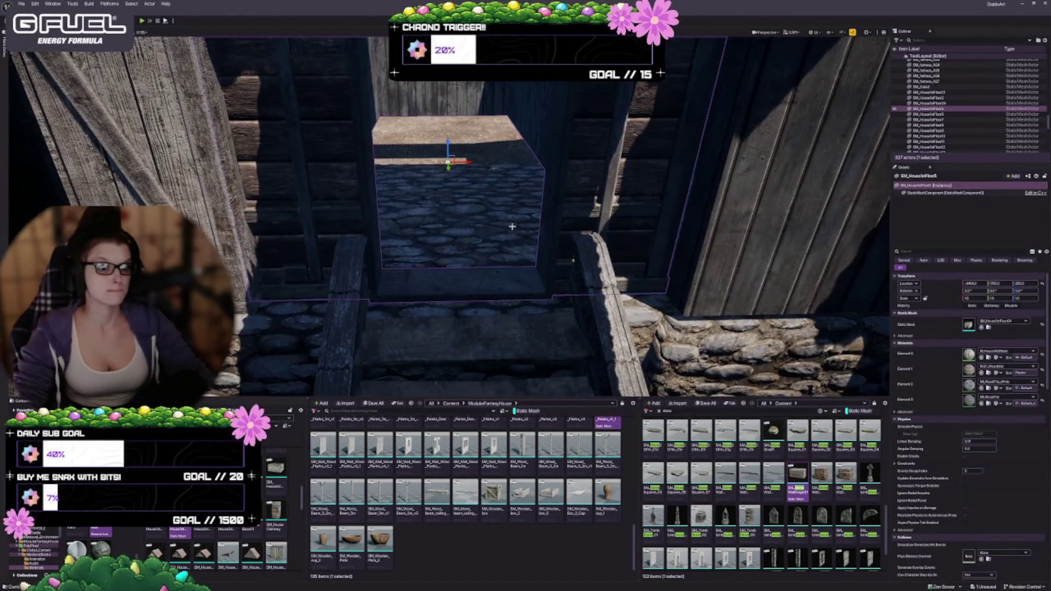
pyautogui.moveTo(512, 226)
pyautogui.mouseDown()
pyautogui.moveTo(432, 235)
pyautogui.moveTo(444, 234)
pyautogui.mouseUp()
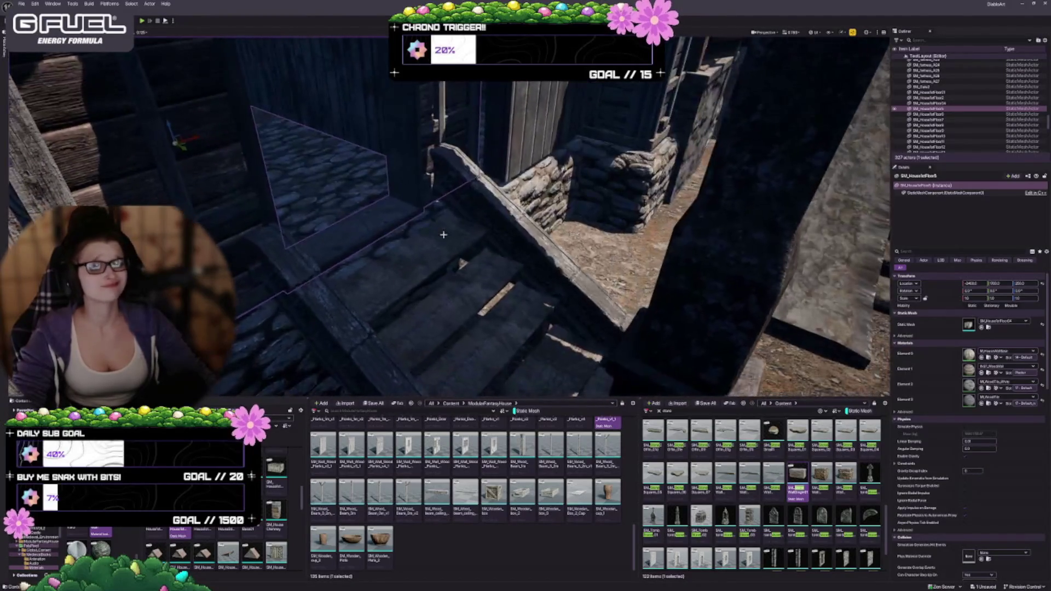
pyautogui.scroll(1, 187, 153)
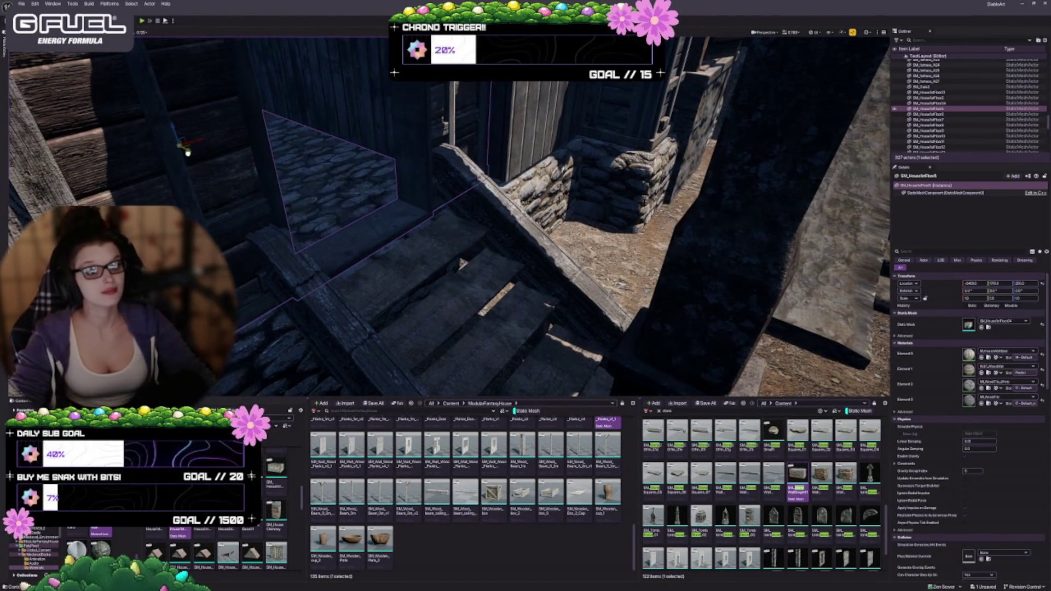
pyautogui.moveTo(190, 158)
pyautogui.mouseDown()
pyautogui.moveTo(200, 167)
pyautogui.moveTo(230, 142)
pyautogui.mouseUp()
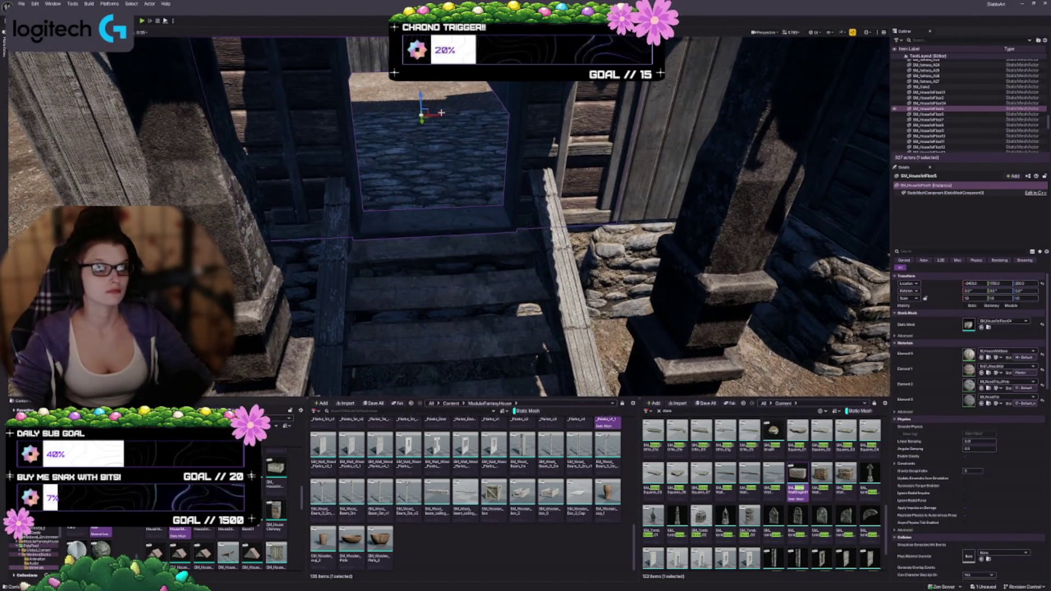
pyautogui.press('a')
pyautogui.press('d')
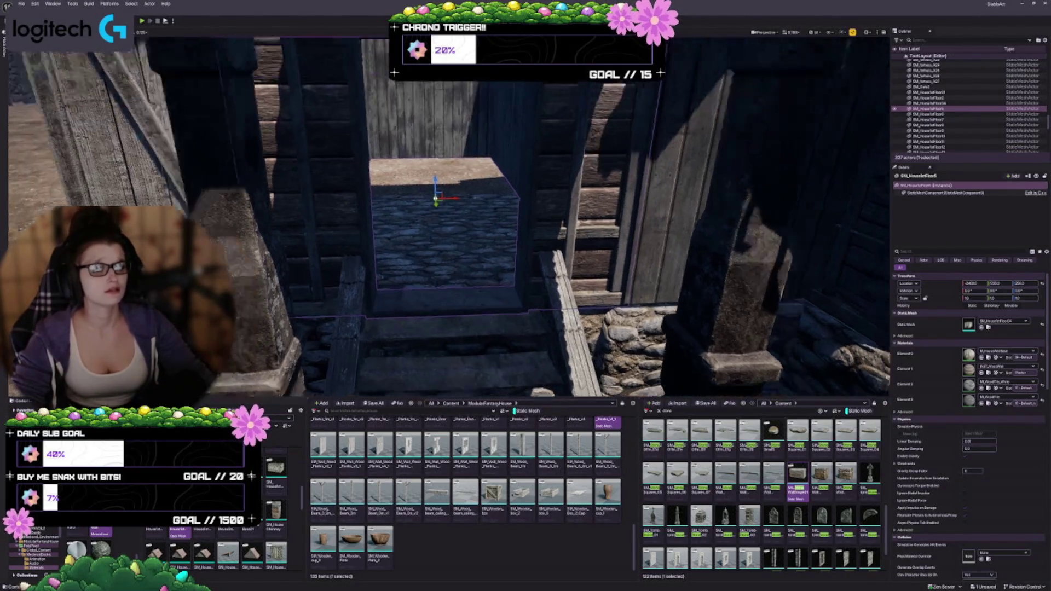
pyautogui.scroll(-5, 489, 224)
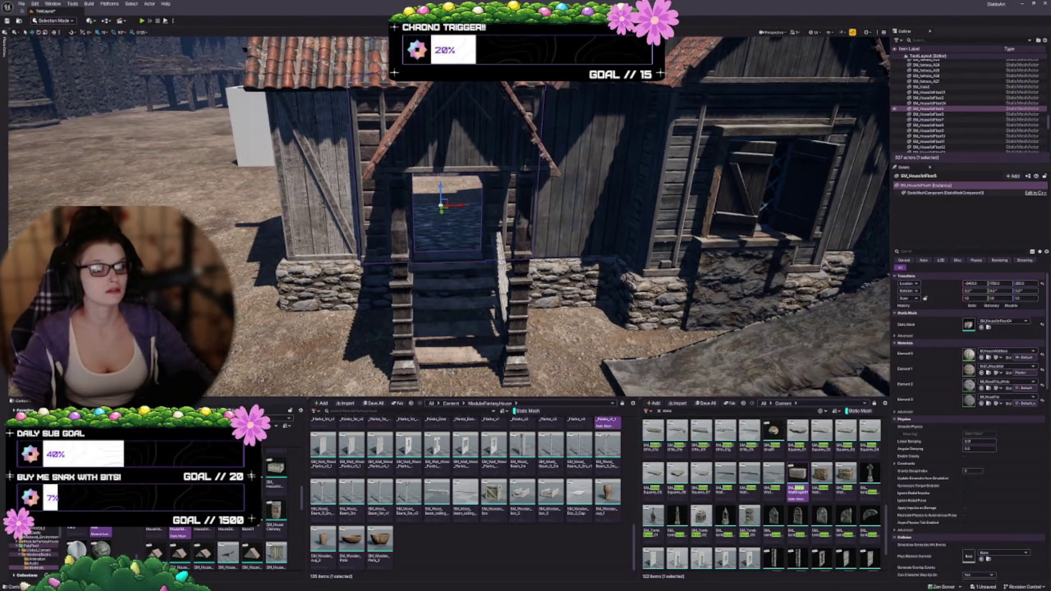
pyautogui.keyDown('ctrl'); pyautogui.click(501, 263); pyautogui.keyUp('ctrl')
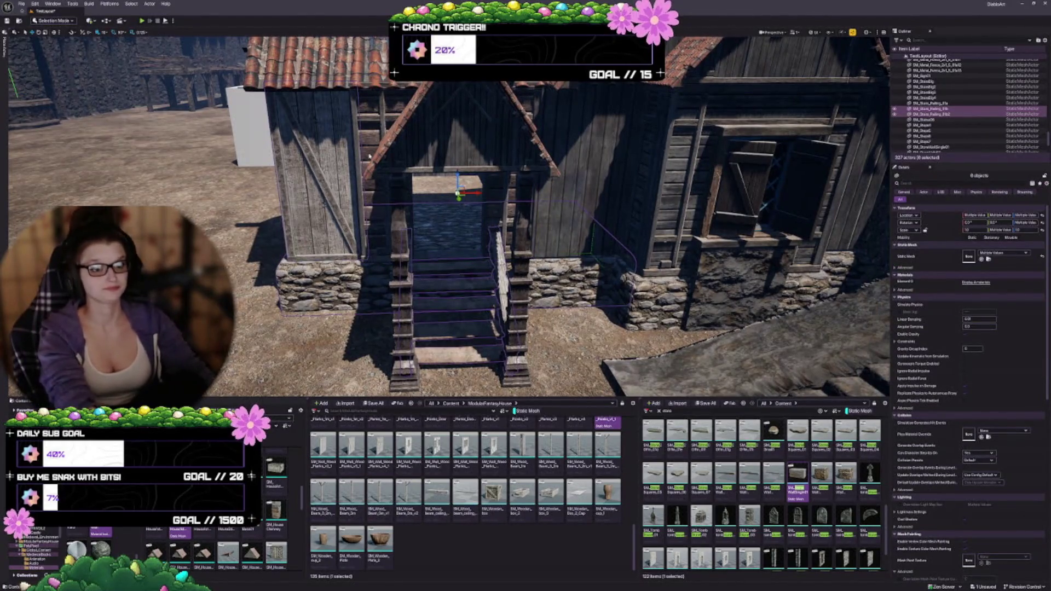
# Cancel the grouped-actor deletion of the stairs and railings, then back the view out to the porch
pyautogui.press('Delete')
pyautogui.click(609, 317)
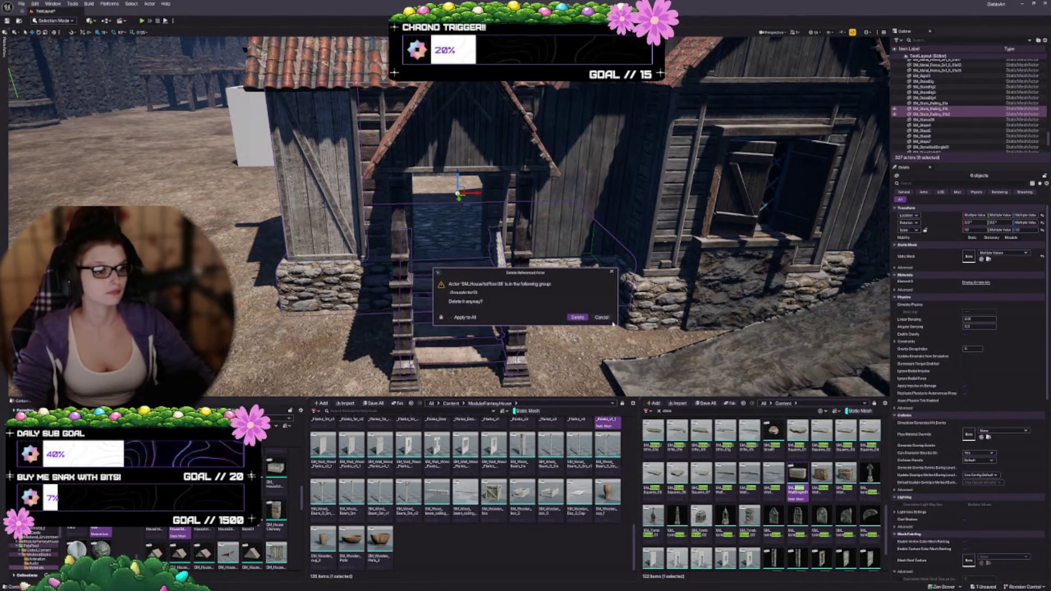
pyautogui.click(602, 318)
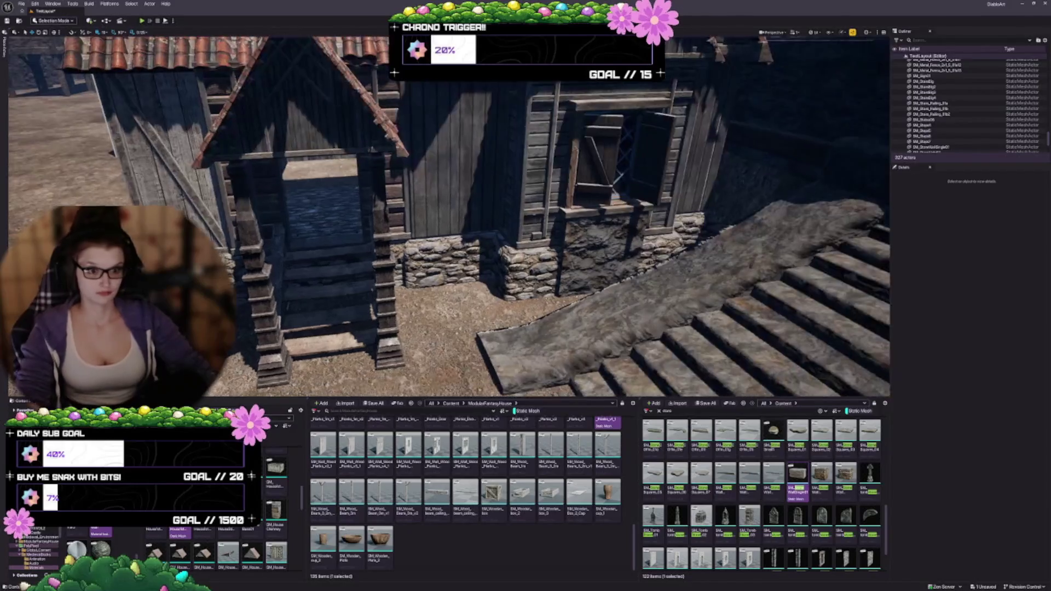
pyautogui.press('s')
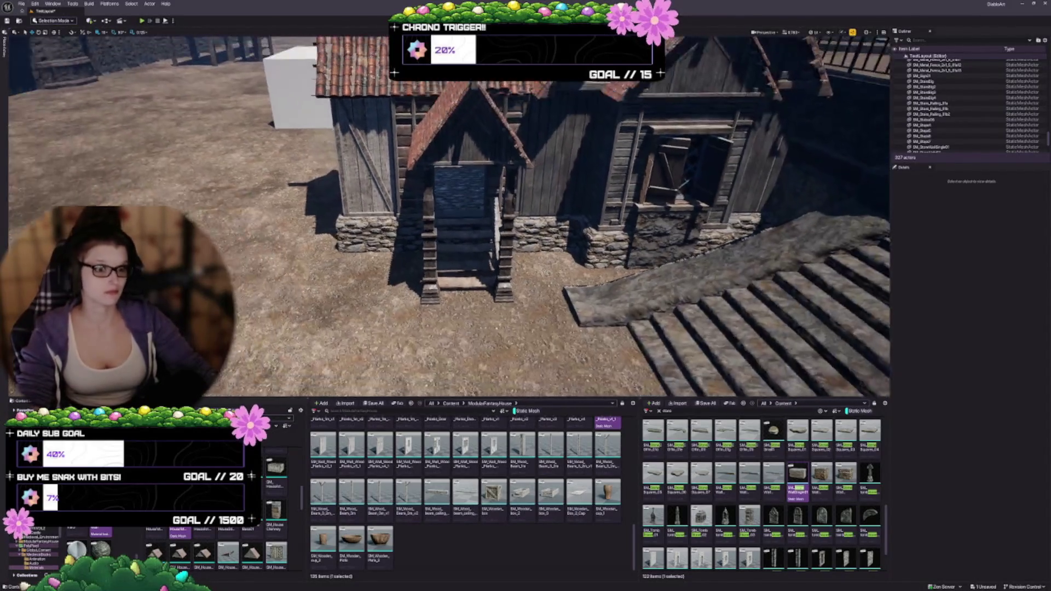
pyautogui.press('s')
pyautogui.press('d')
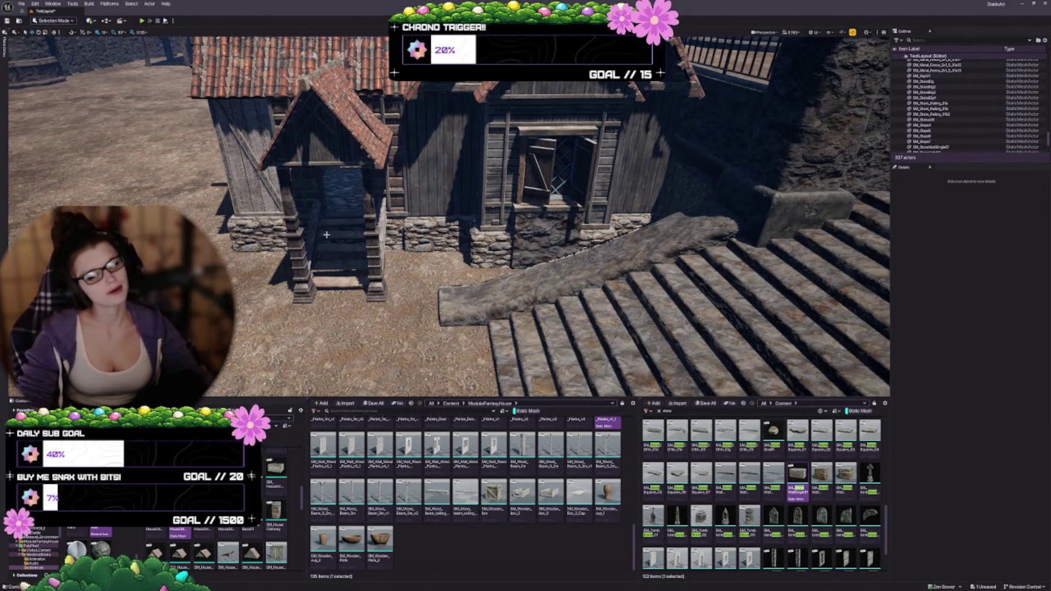
# Select and frame the doorway floor piece, then slide it right to line up with the entrance
pyautogui.press('w')
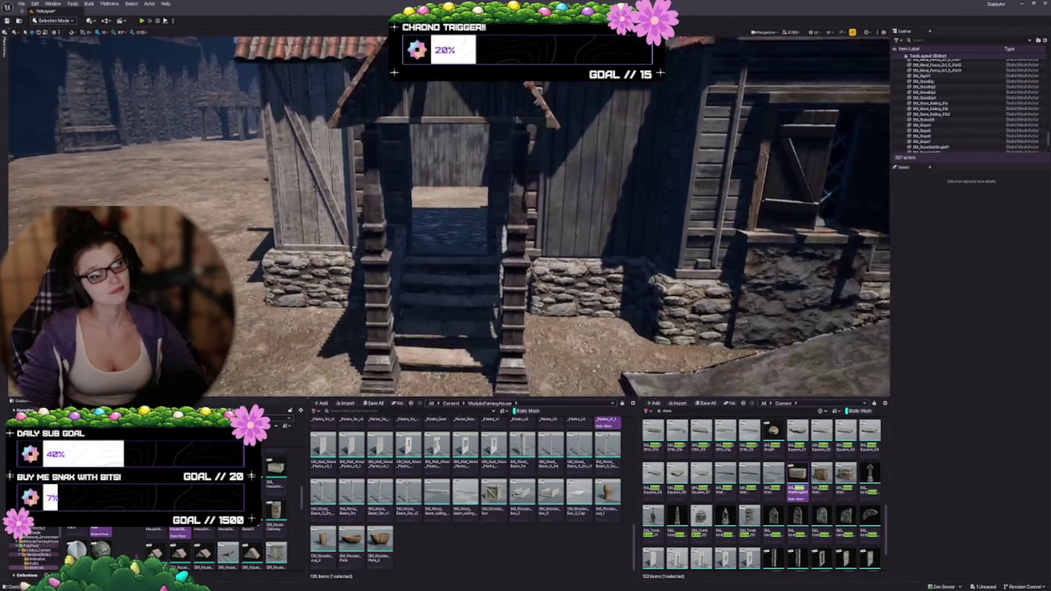
pyautogui.press('w')
pyautogui.click(423, 219)
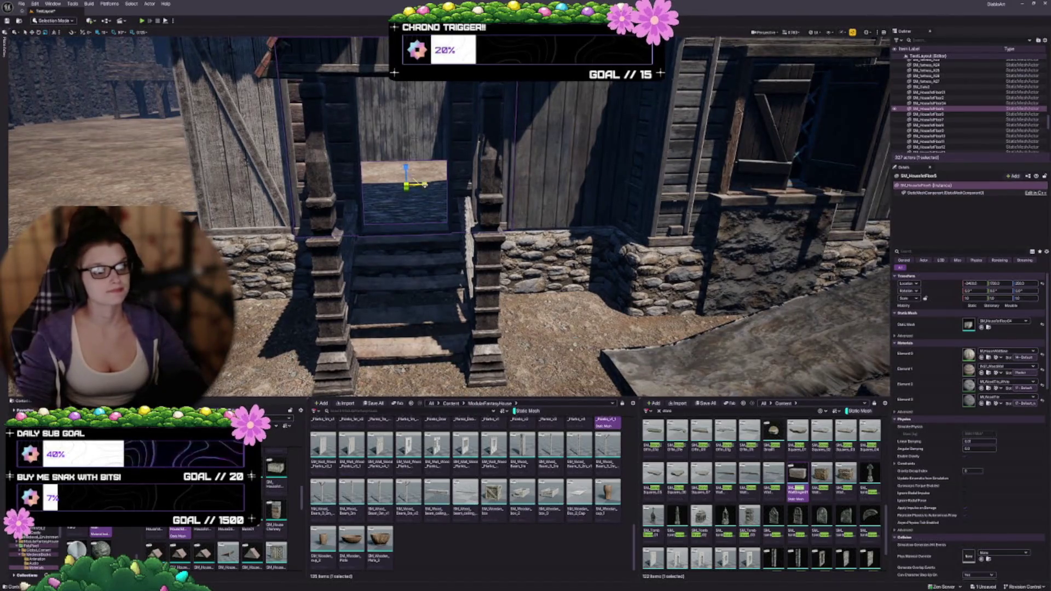
pyautogui.scroll(2, 424, 184)
pyautogui.scroll(2, 415, 182)
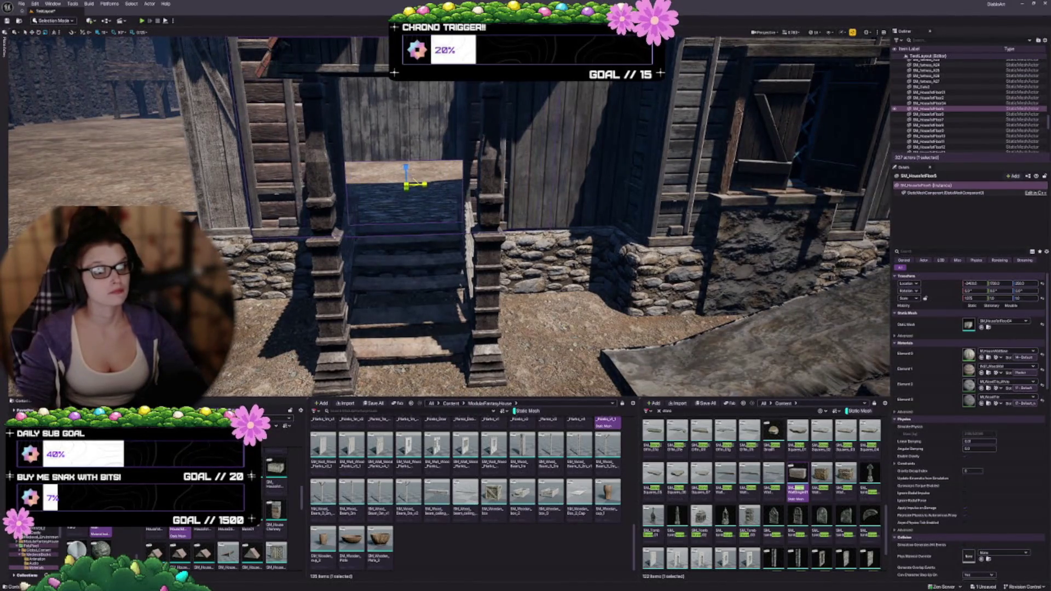
pyautogui.scroll(2, 415, 183)
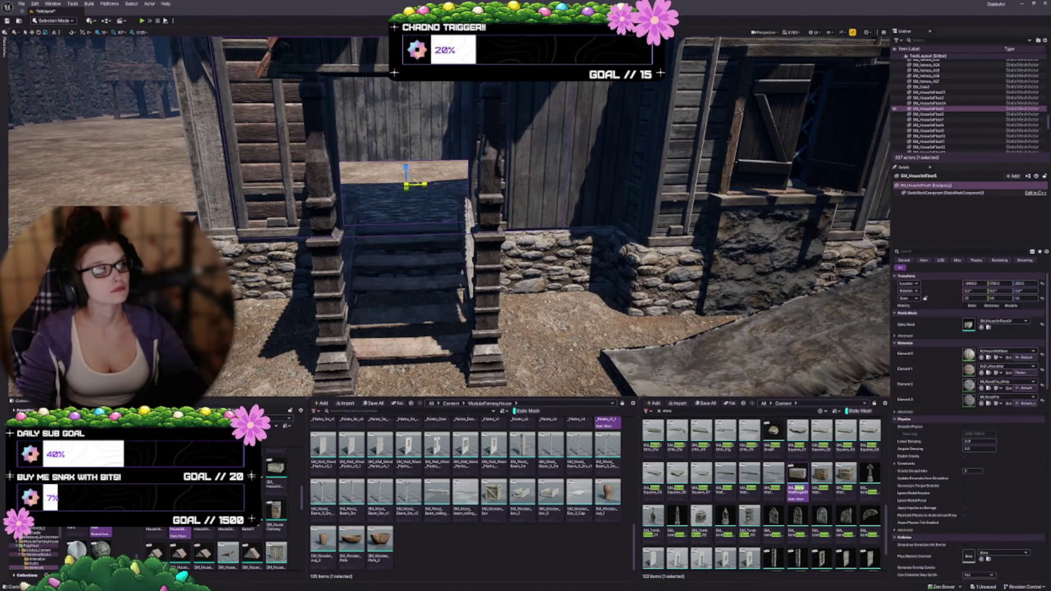
pyautogui.moveTo(431, 247); pyautogui.dragTo(431, 248)
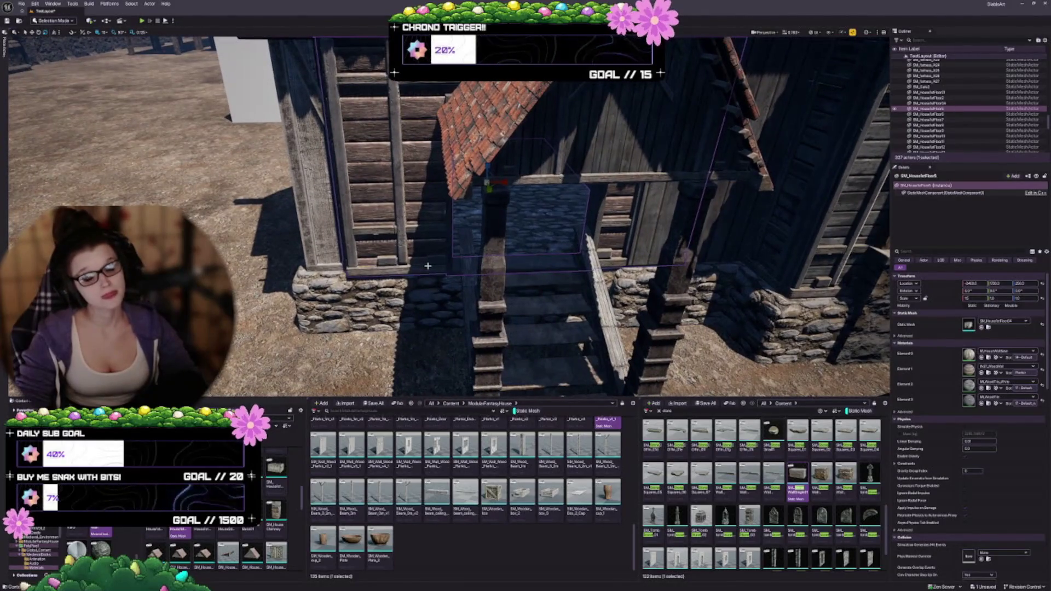
pyautogui.scroll(4, 579, 322)
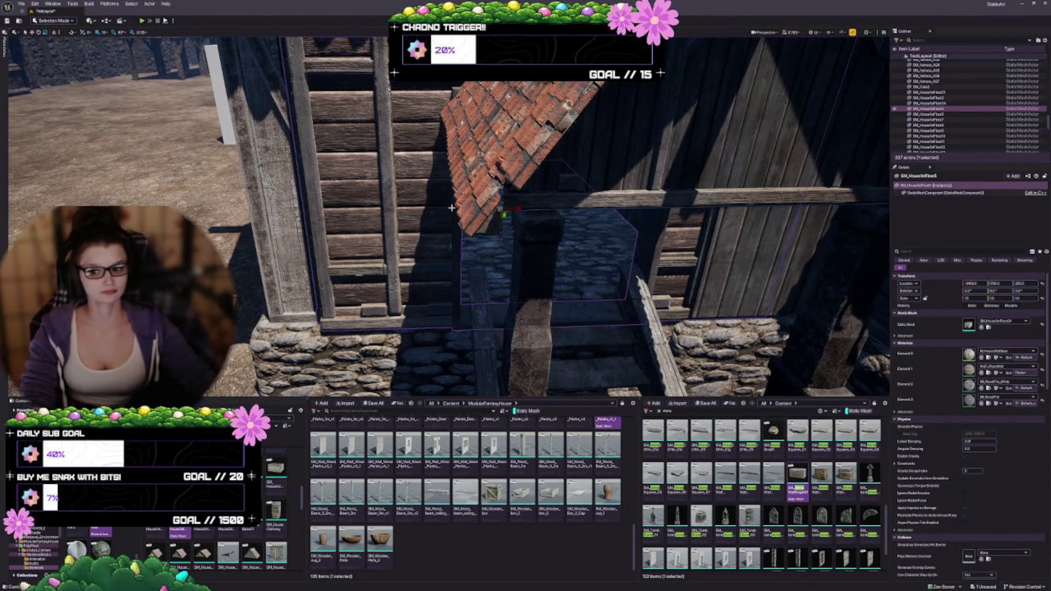
pyautogui.scroll(-2, 463, 200)
pyautogui.press('f')
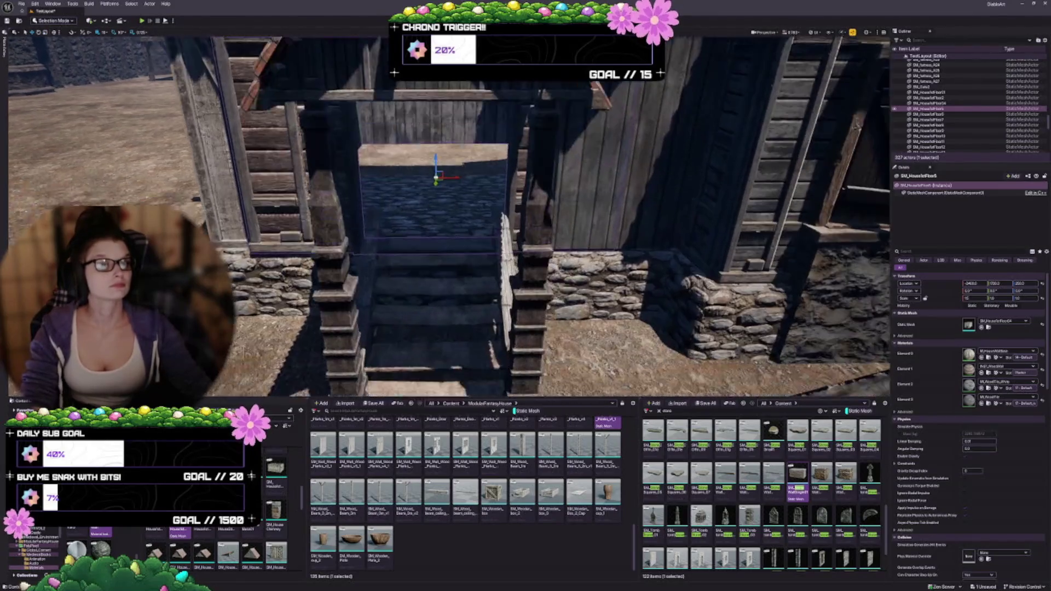
pyautogui.moveTo(437, 218)
pyautogui.mouseDown()
pyautogui.moveTo(492, 218)
pyautogui.moveTo(463, 218)
pyautogui.moveTo(478, 218)
pyautogui.mouseUp()
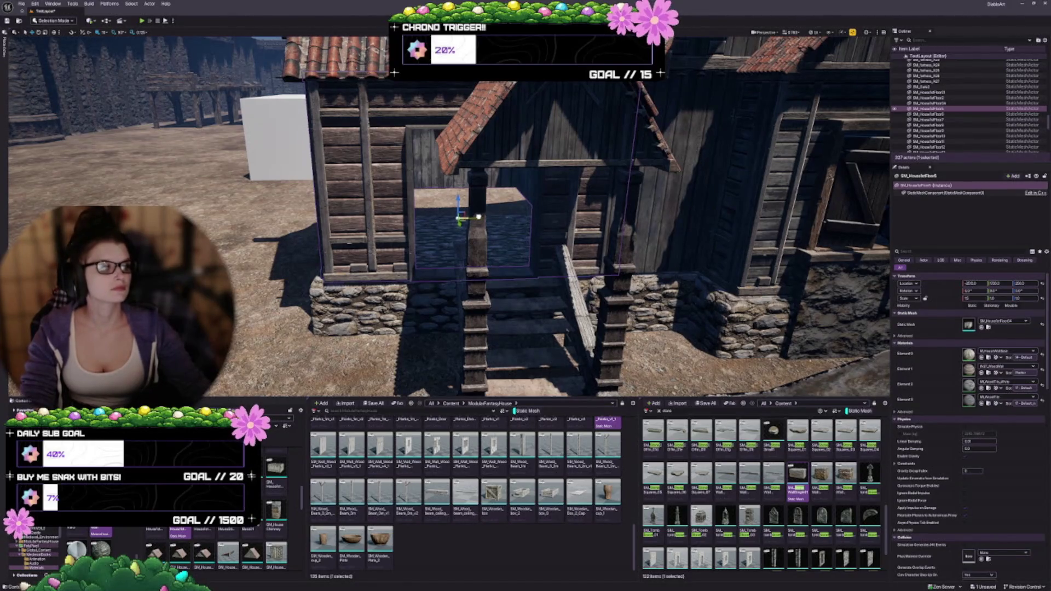
pyautogui.moveTo(479, 216); pyautogui.dragTo(501, 217)
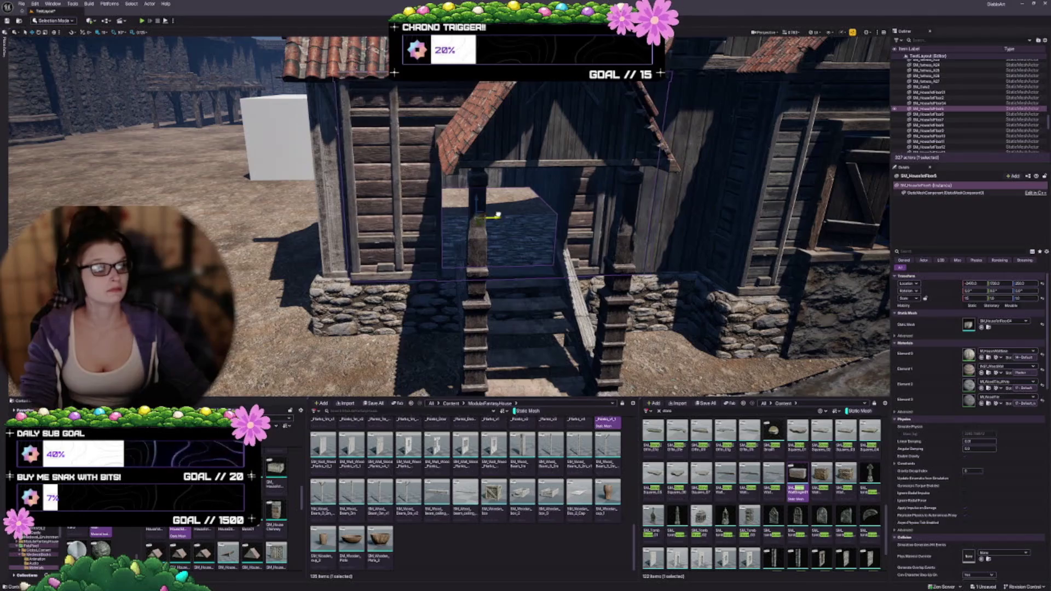
pyautogui.moveTo(499, 214)
pyautogui.mouseDown()
pyautogui.moveTo(367, 215)
pyautogui.moveTo(388, 215)
pyautogui.moveTo(345, 230)
pyautogui.moveTo(497, 270)
pyautogui.mouseUp()
# Narrow the porch group selection to the four stair pieces and group them with Ctrl+G
pyautogui.click(497, 269)
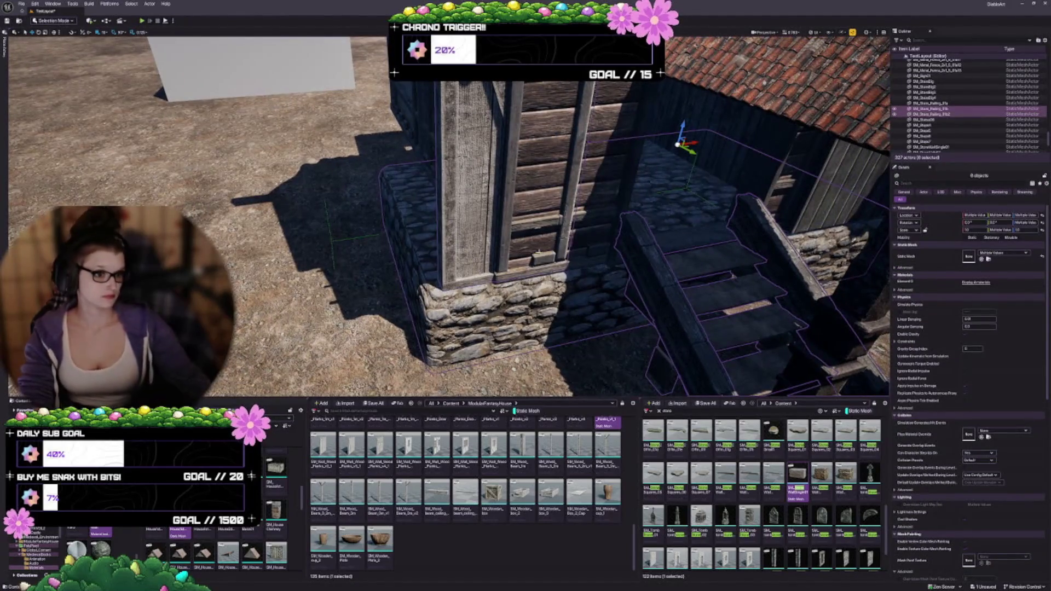
pyautogui.moveTo(610, 247)
pyautogui.mouseDown()
pyautogui.moveTo(577, 288)
pyautogui.moveTo(607, 257)
pyautogui.mouseUp()
pyautogui.keyDown('ctrl'); pyautogui.click(661, 310); pyautogui.keyUp('ctrl')
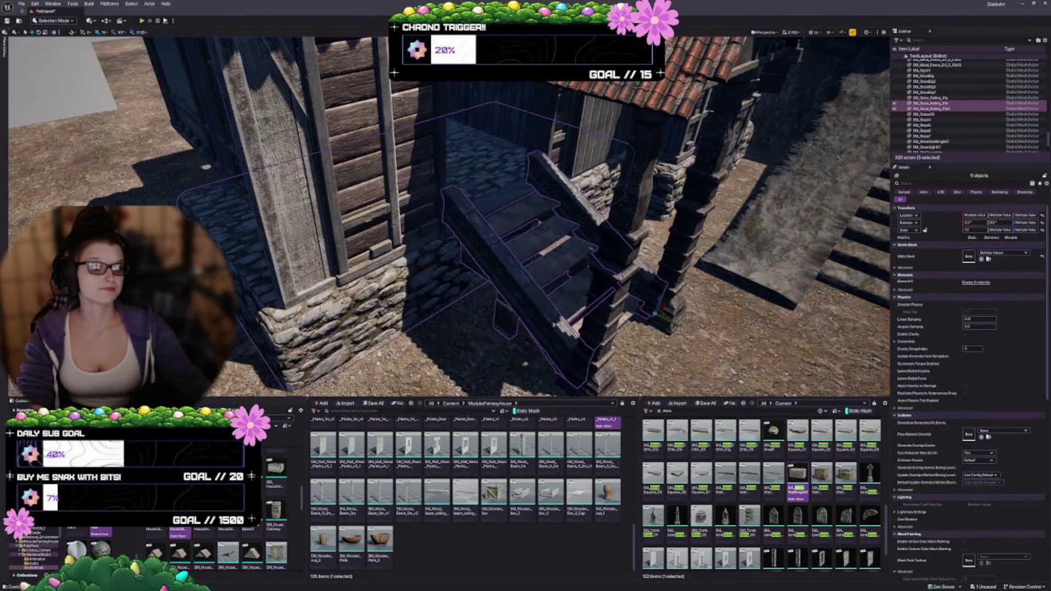
pyautogui.keyDown('ctrl'); pyautogui.click(703, 191); pyautogui.keyUp('ctrl')
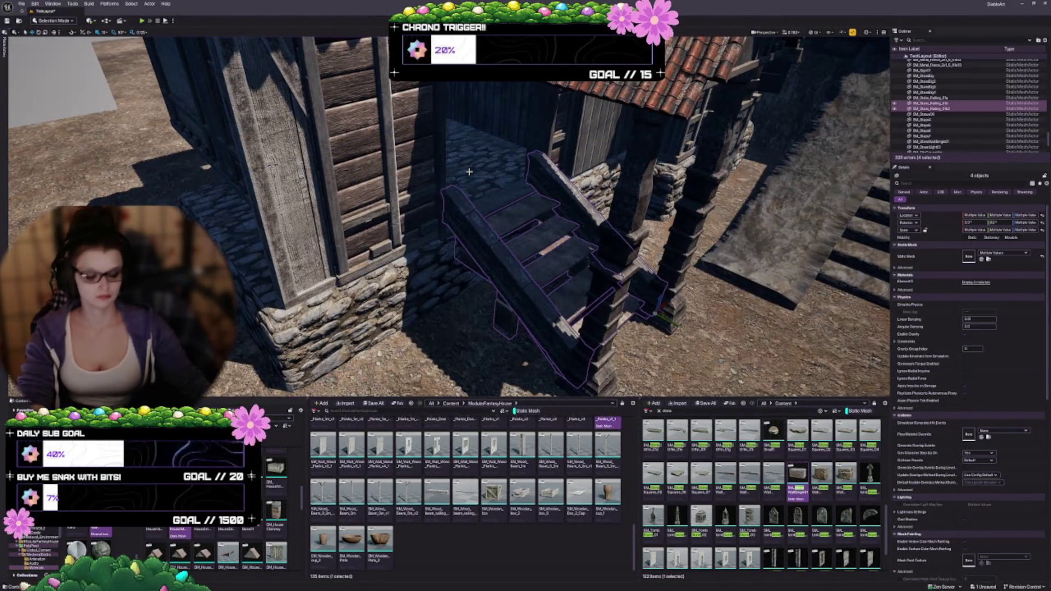
pyautogui.hotkey('ctrl', 'g')
# Inspect the house floor piece, clear the selection, and save the level
pyautogui.click(280, 382)
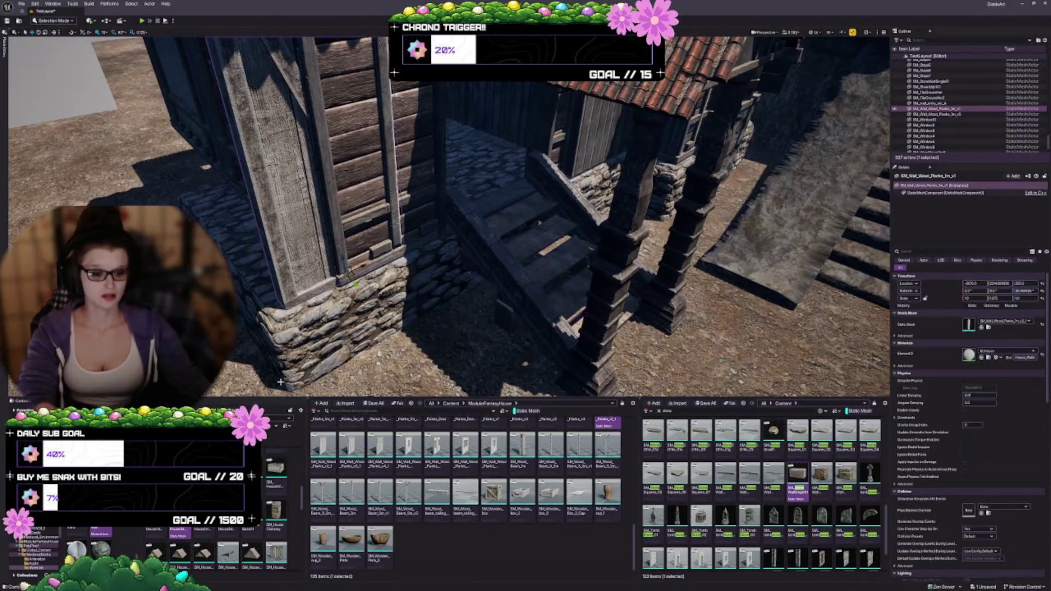
pyautogui.click(280, 381)
pyautogui.press('f')
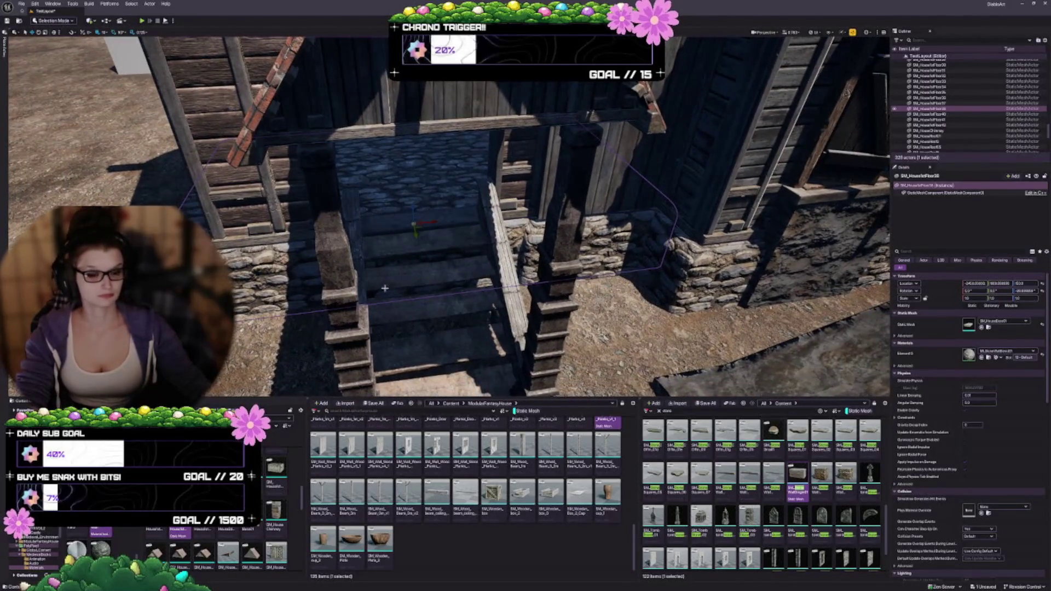
pyautogui.moveTo(385, 288)
pyautogui.mouseDown()
pyautogui.moveTo(434, 222)
pyautogui.moveTo(553, 181)
pyautogui.moveTo(515, 208)
pyautogui.mouseUp()
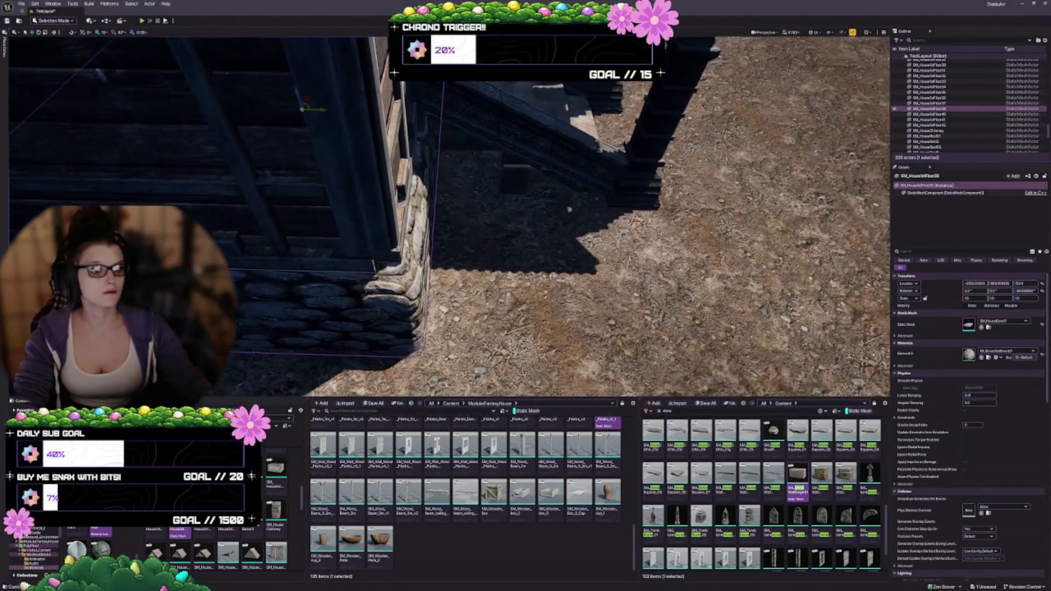
pyautogui.press('Escape')
pyautogui.hotkey('ctrl', 's')
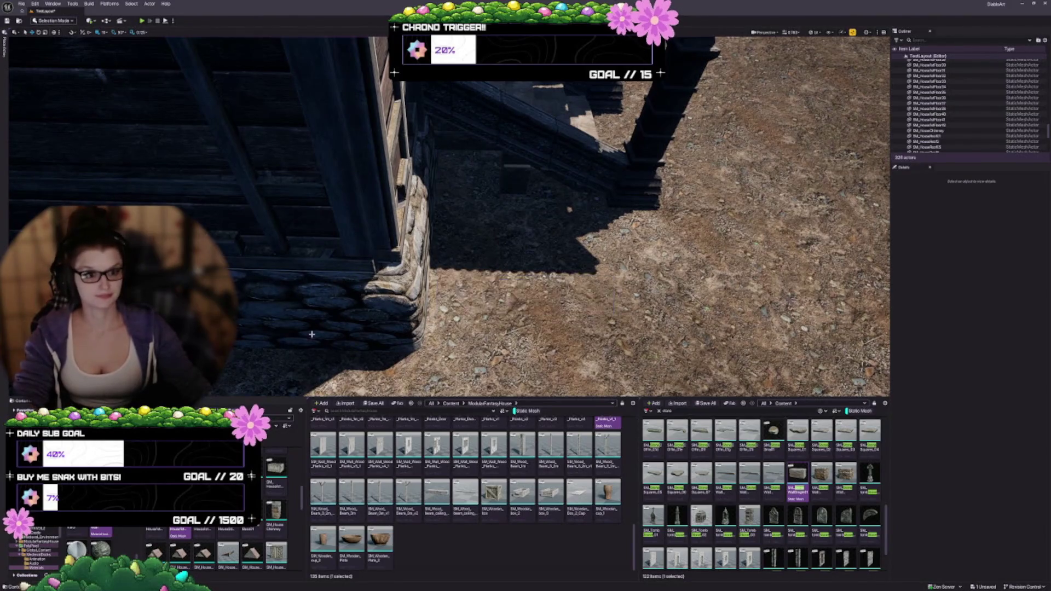
pyautogui.moveTo(312, 334)
pyautogui.mouseDown()
pyautogui.moveTo(367, 321)
pyautogui.moveTo(356, 328)
pyautogui.mouseUp()
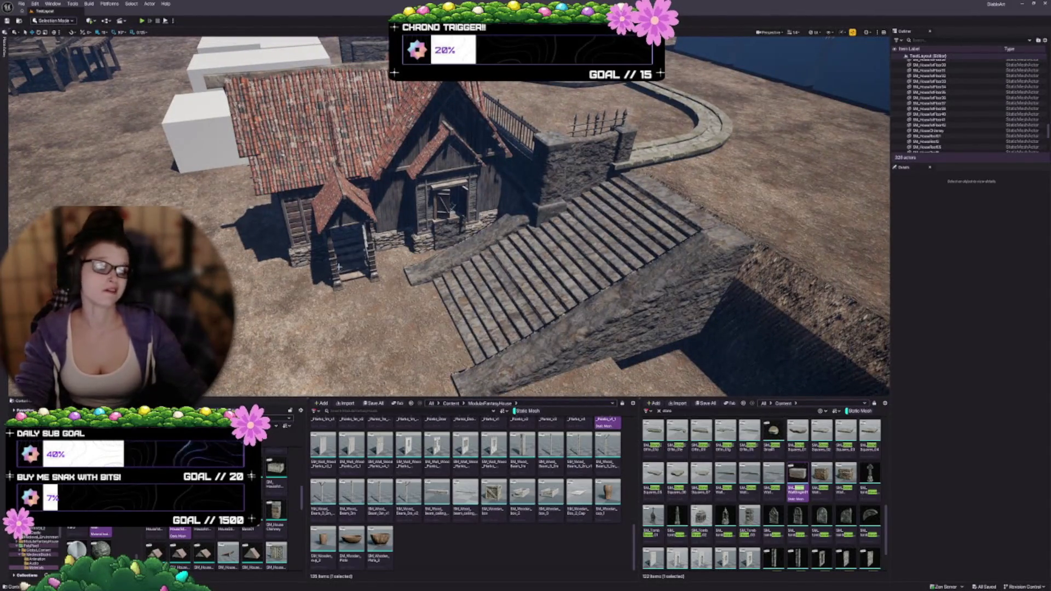
# Select a wall piece and a second porch piece in front of the house and slide both slightly left
pyautogui.moveTo(448, 230); pyautogui.dragTo(438, 219)
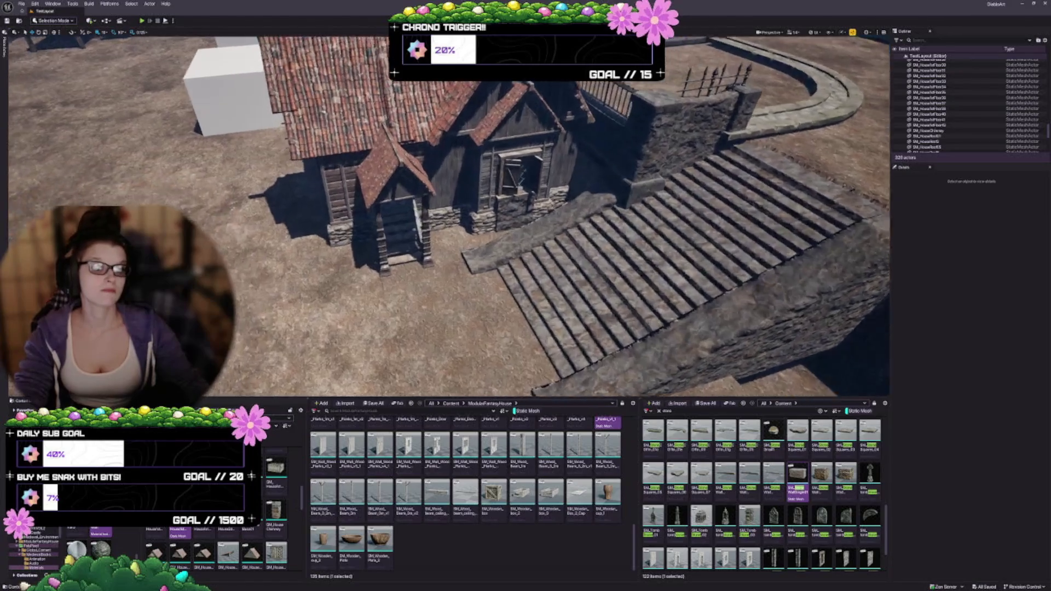
pyautogui.click(482, 276)
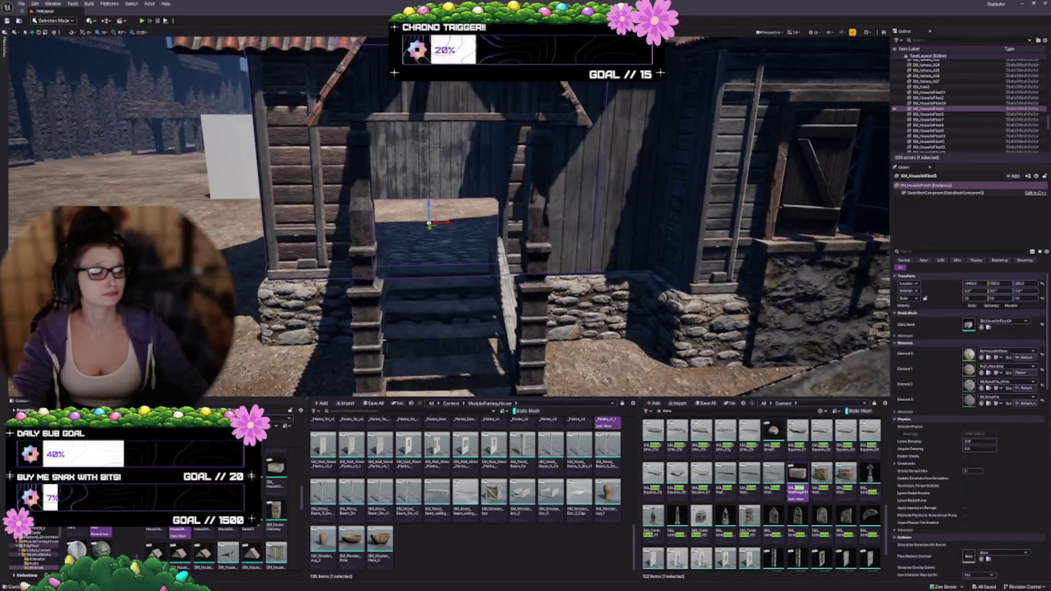
pyautogui.scroll(-3, 438, 219)
pyautogui.keyDown('ctrl'); pyautogui.click(506, 336); pyautogui.keyUp('ctrl')
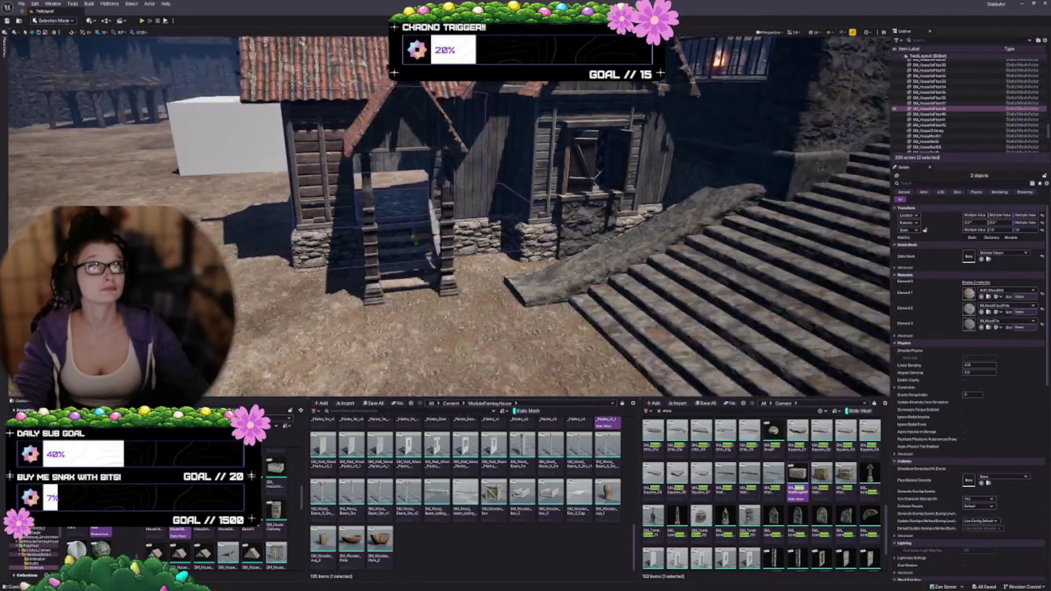
pyautogui.scroll(-5, 449, 219)
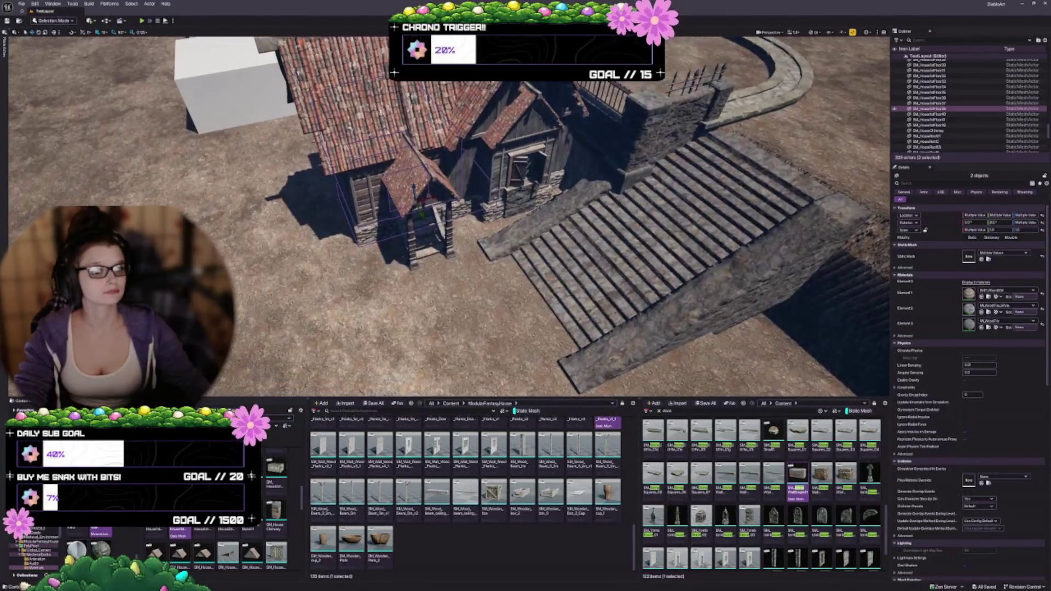
pyautogui.press('f')
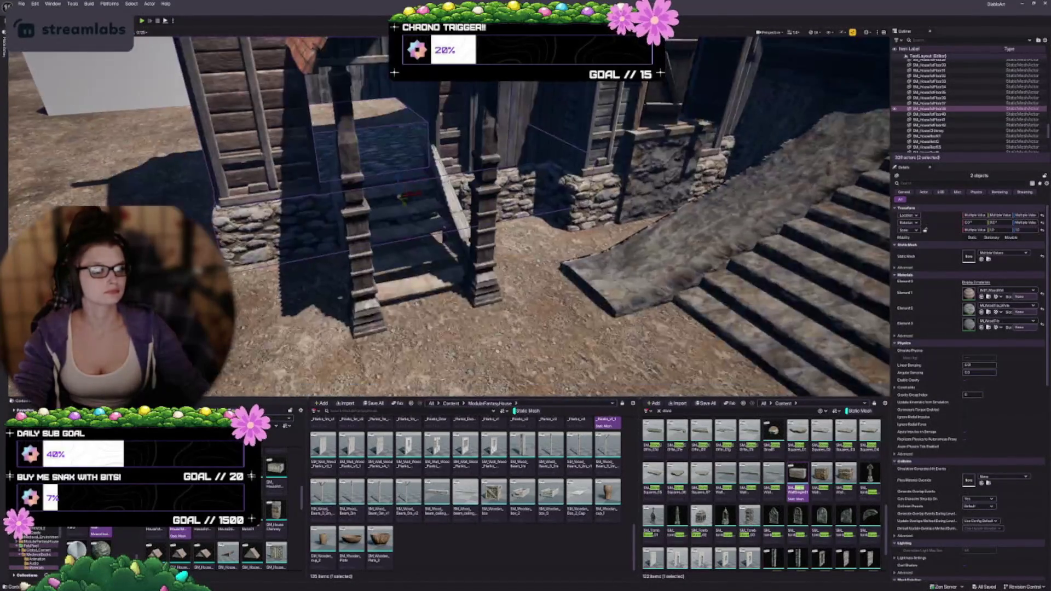
pyautogui.moveTo(418, 194); pyautogui.dragTo(383, 196)
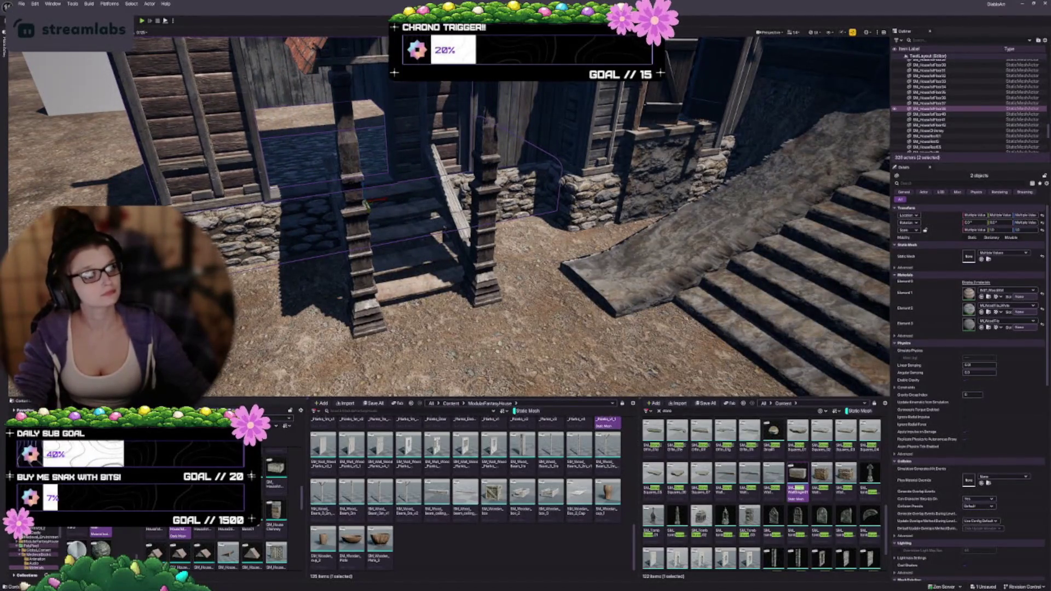
pyautogui.scroll(-5, 449, 217)
pyautogui.press('Escape')
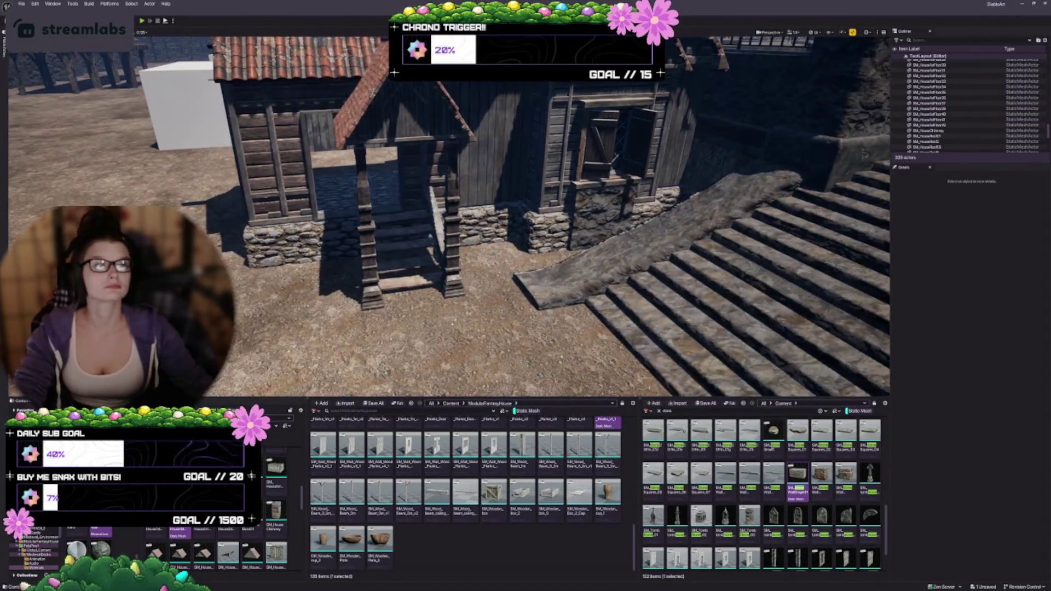
pyautogui.scroll(8, 449, 216)
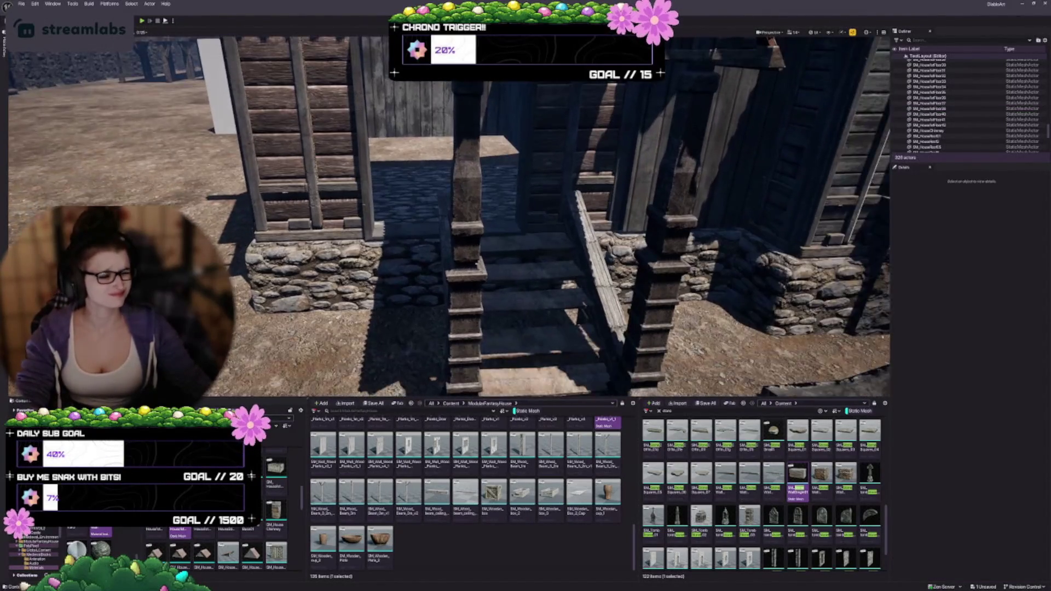
# Undo a trial stairs move, add the posts and roof to the selection, and shift the porch left
pyautogui.click(508, 242)
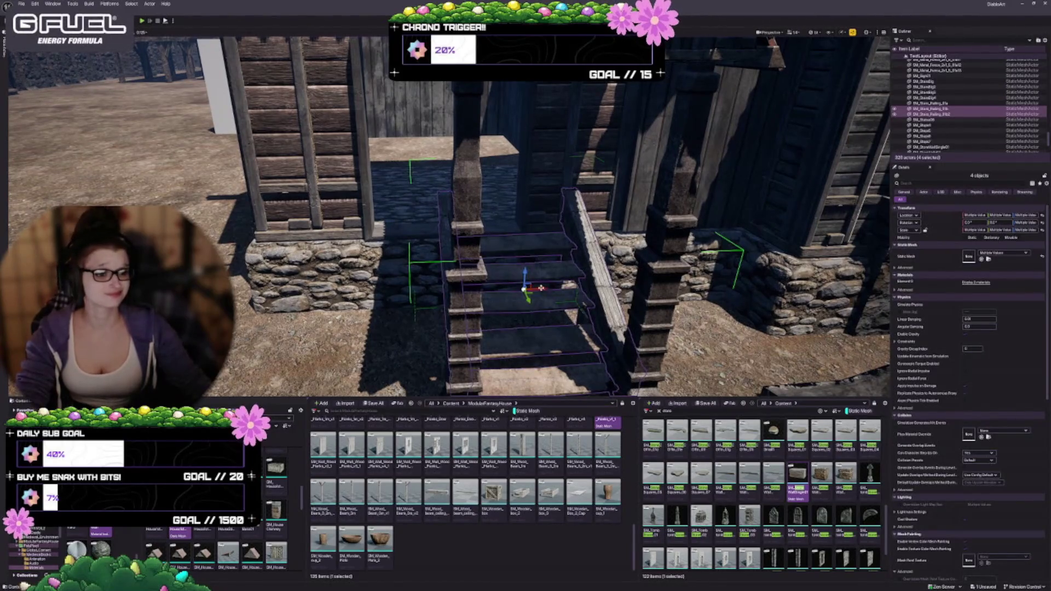
pyautogui.moveTo(519, 289); pyautogui.dragTo(471, 283)
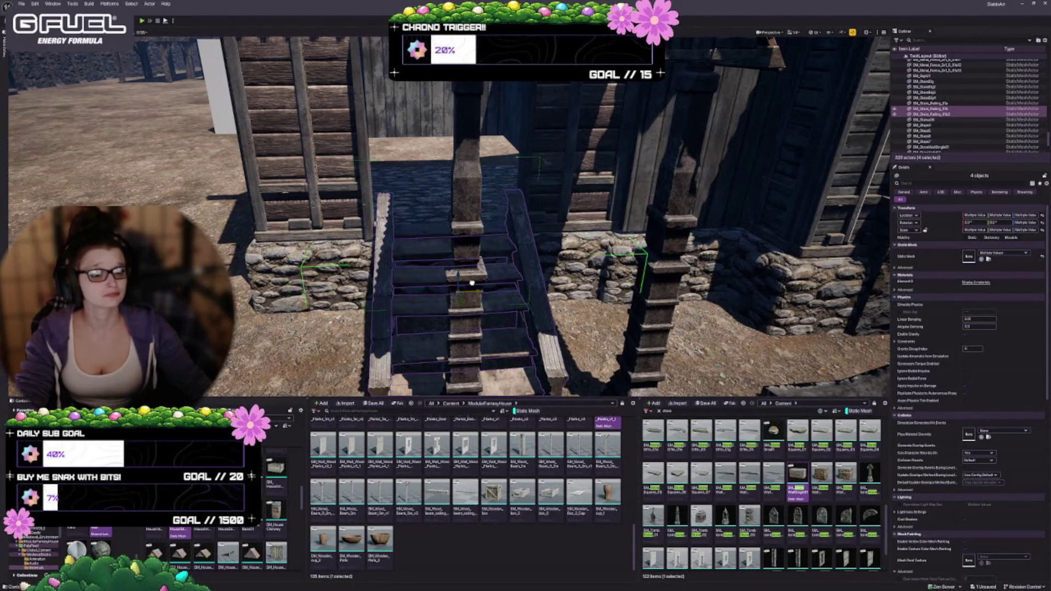
pyautogui.hotkey('ctrl', 'z')
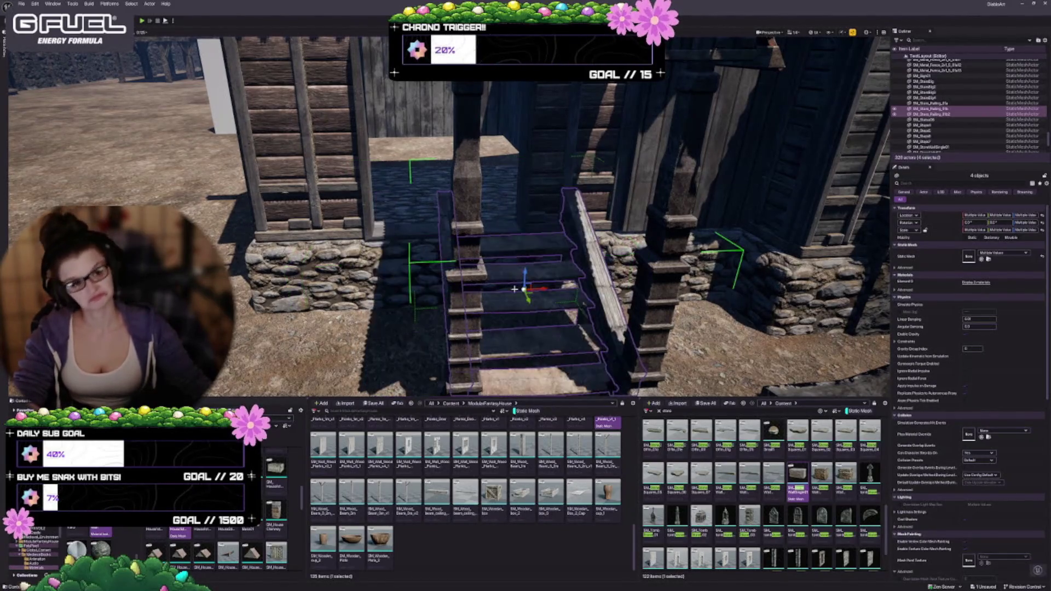
pyautogui.scroll(-3, 526, 232)
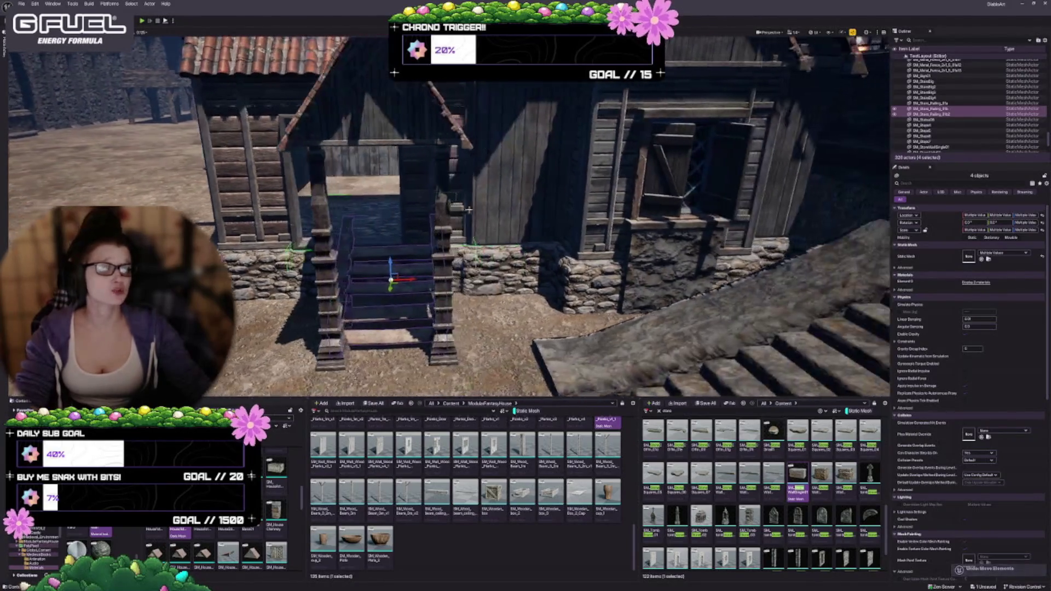
pyautogui.keyDown('ctrl'); pyautogui.click(481, 199); pyautogui.keyUp('ctrl')
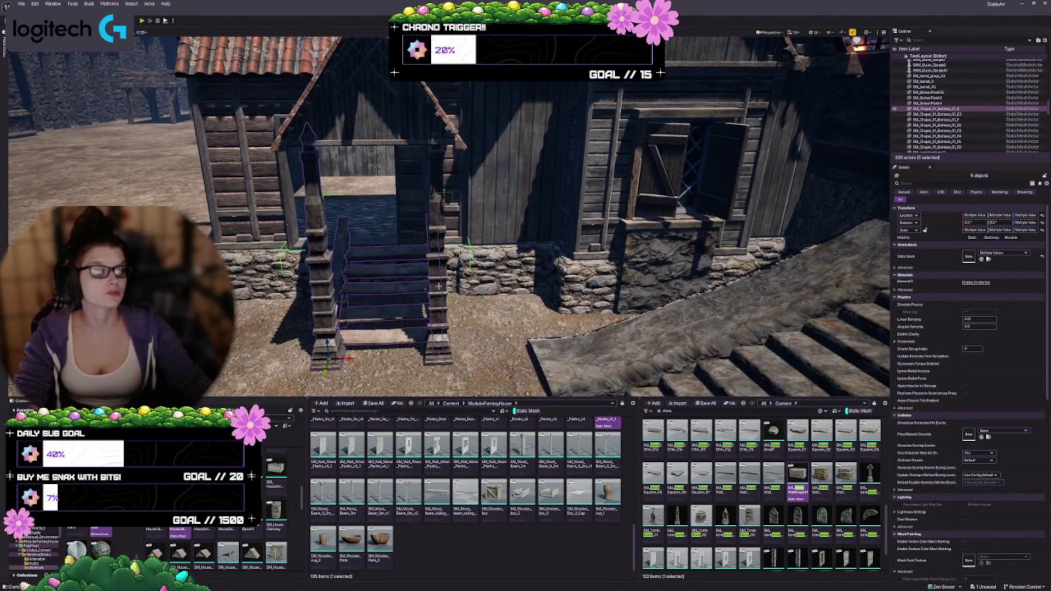
pyautogui.keyDown('ctrl'); pyautogui.click(345, 114); pyautogui.keyUp('ctrl')
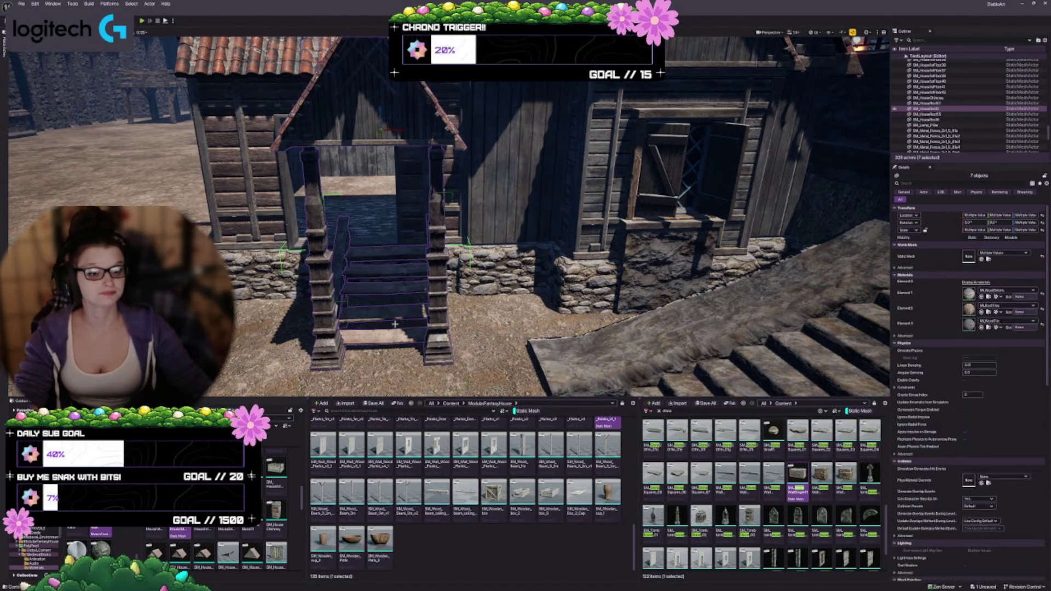
pyautogui.press('f')
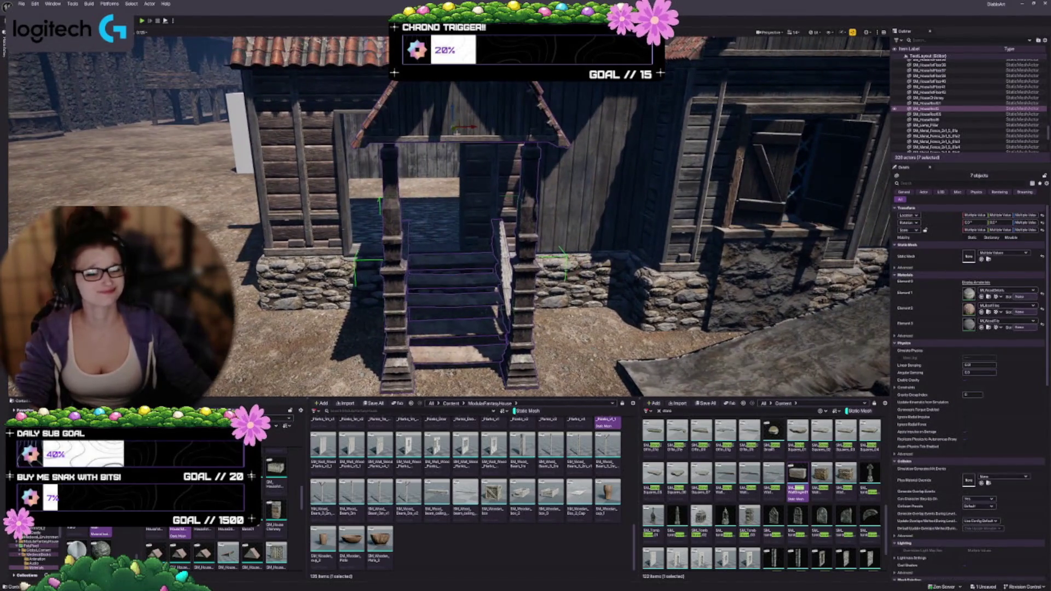
pyautogui.moveTo(477, 127); pyautogui.dragTo(416, 130)
# Reselect the post buttress, the stairs and the left stair railing to check the moved porch
pyautogui.scroll(5, 469, 231)
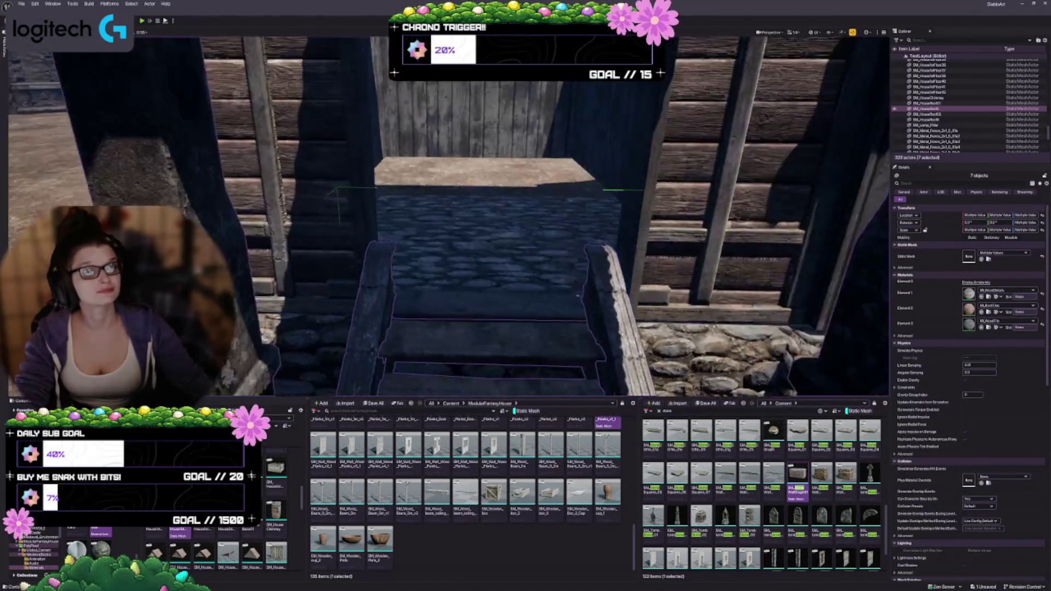
pyautogui.scroll(-3, 469, 231)
pyautogui.scroll(-3, 492, 139)
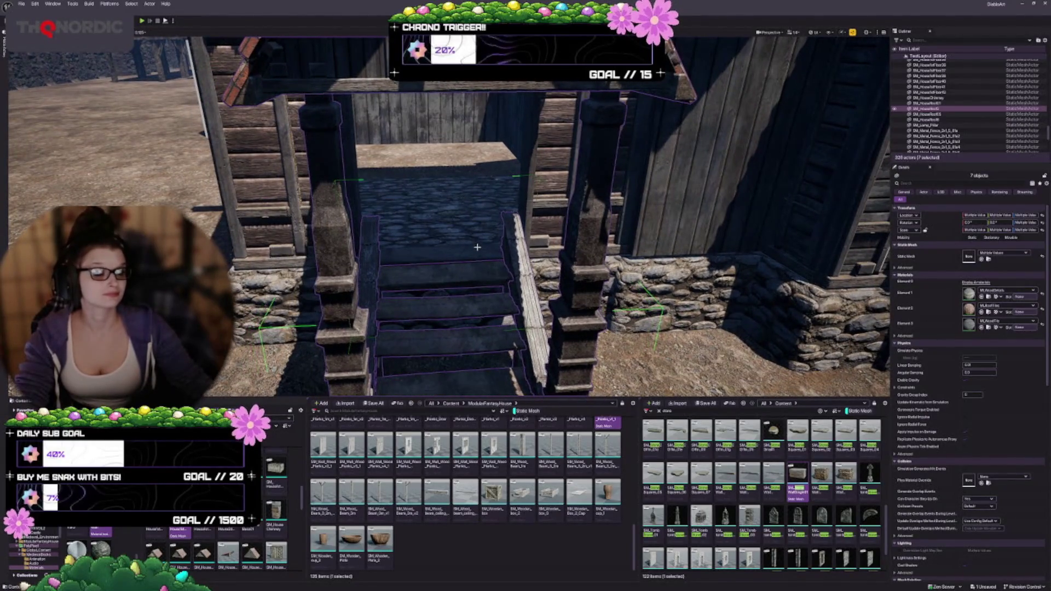
pyautogui.click(415, 290)
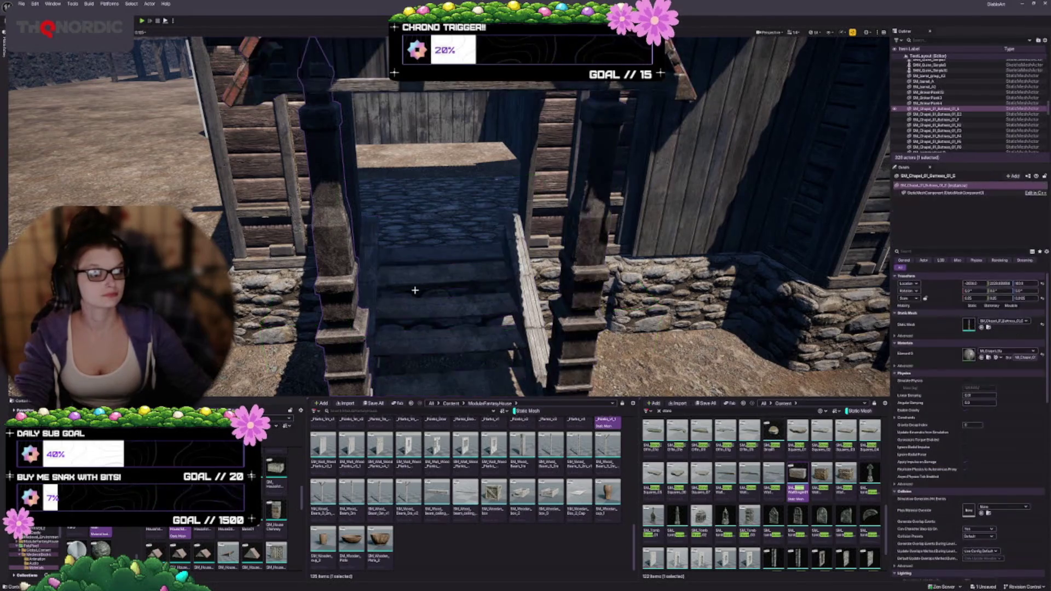
pyautogui.click(443, 274)
pyautogui.press('f')
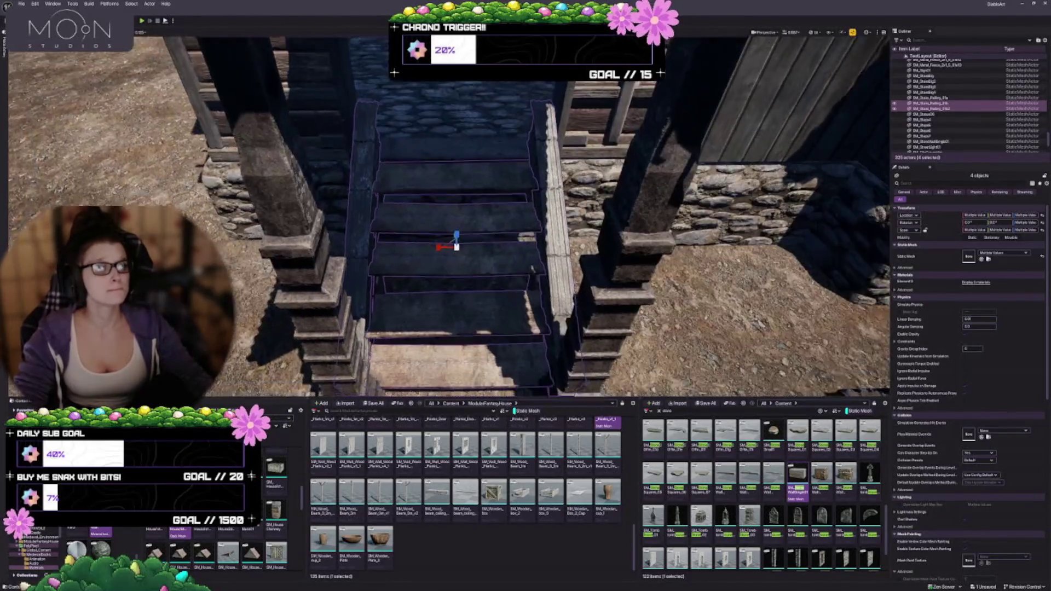
pyautogui.click(362, 132)
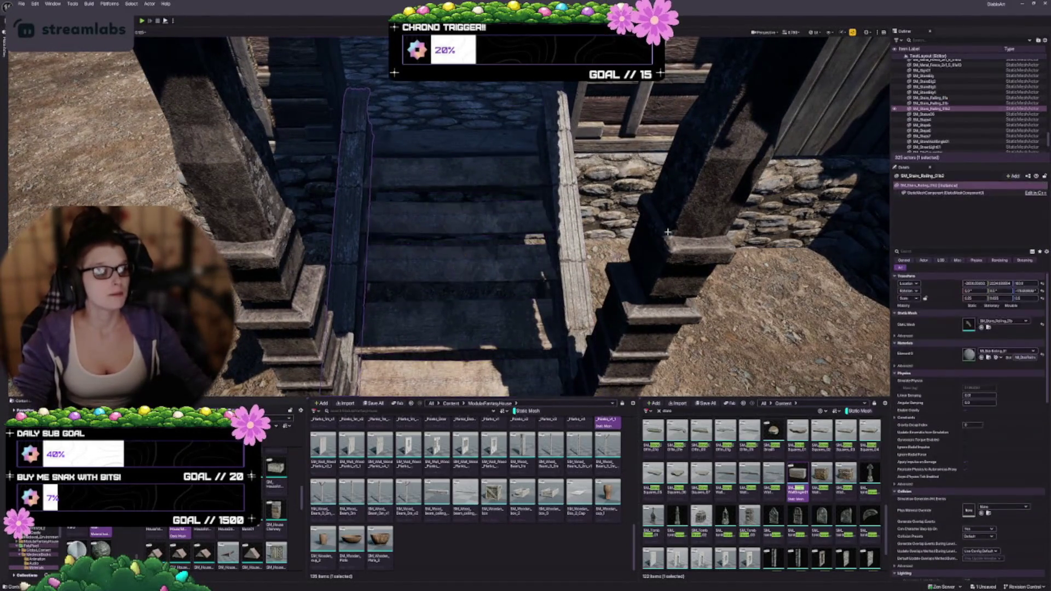
# Search the Content Browser for 'rail' and drop a baluster railing beside the porch stairs
pyautogui.moveTo(645, 507)
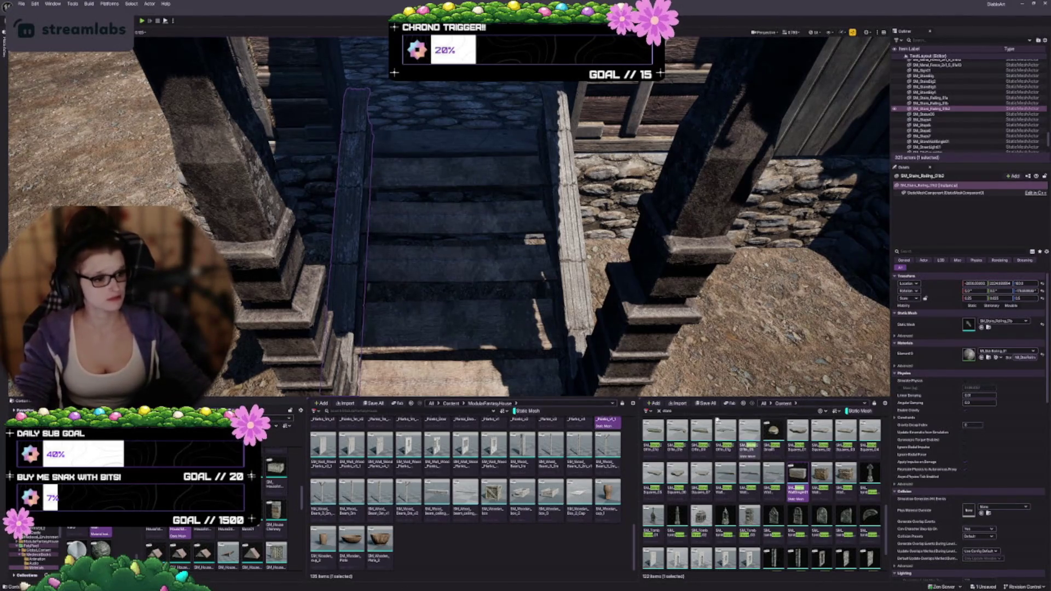
pyautogui.doubleClick(667, 410)
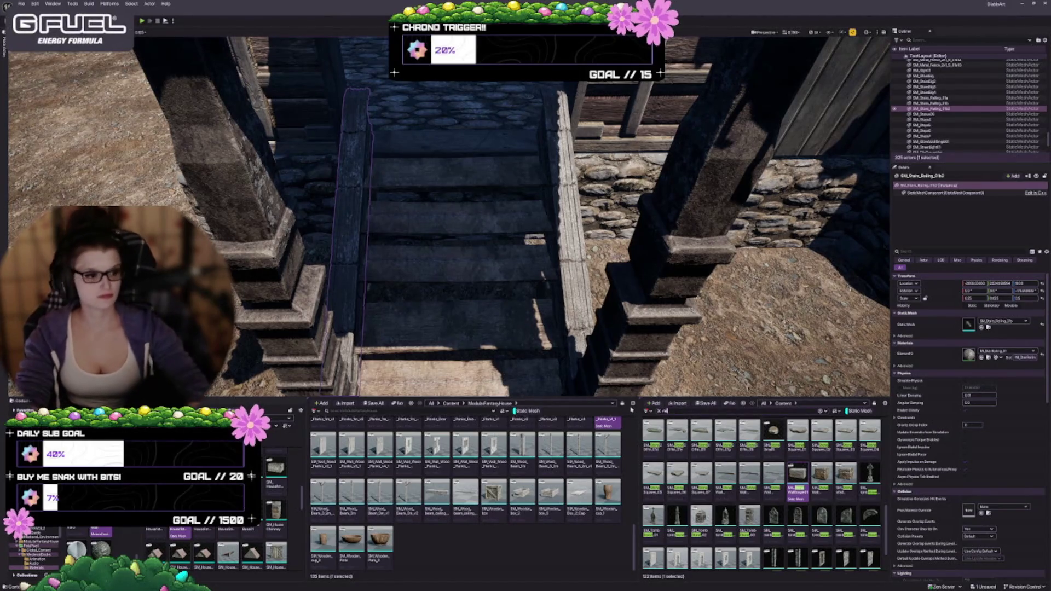
pyautogui.write('rail')
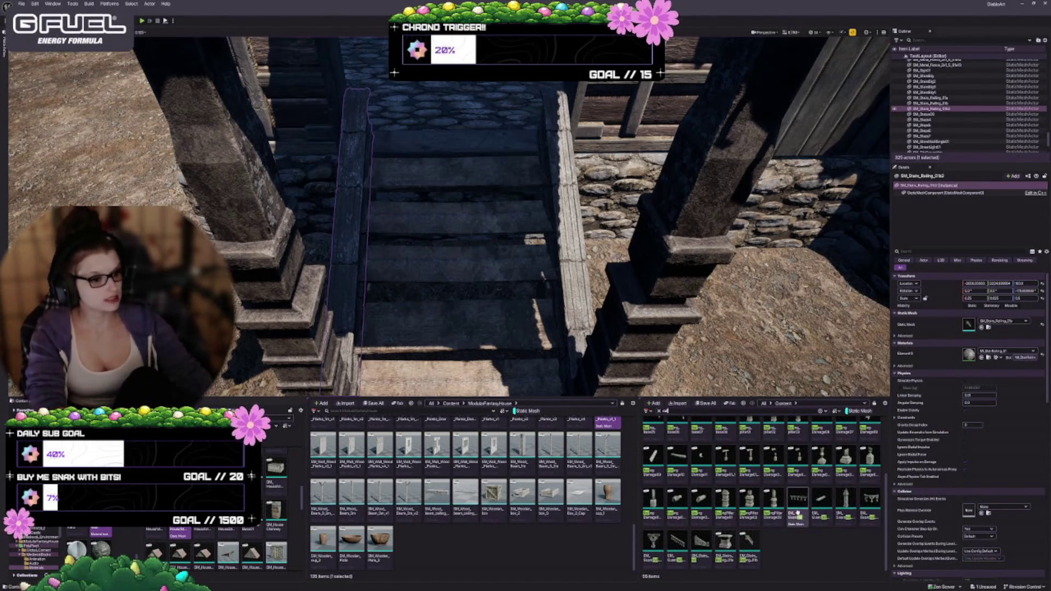
pyautogui.scroll(3, 797, 512)
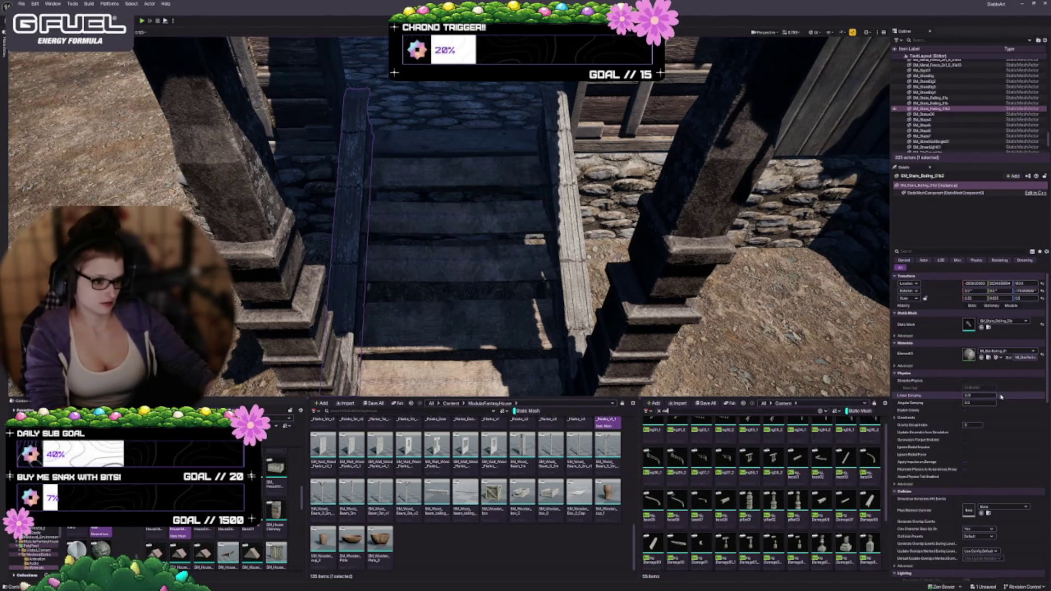
pyautogui.moveTo(710, 515)
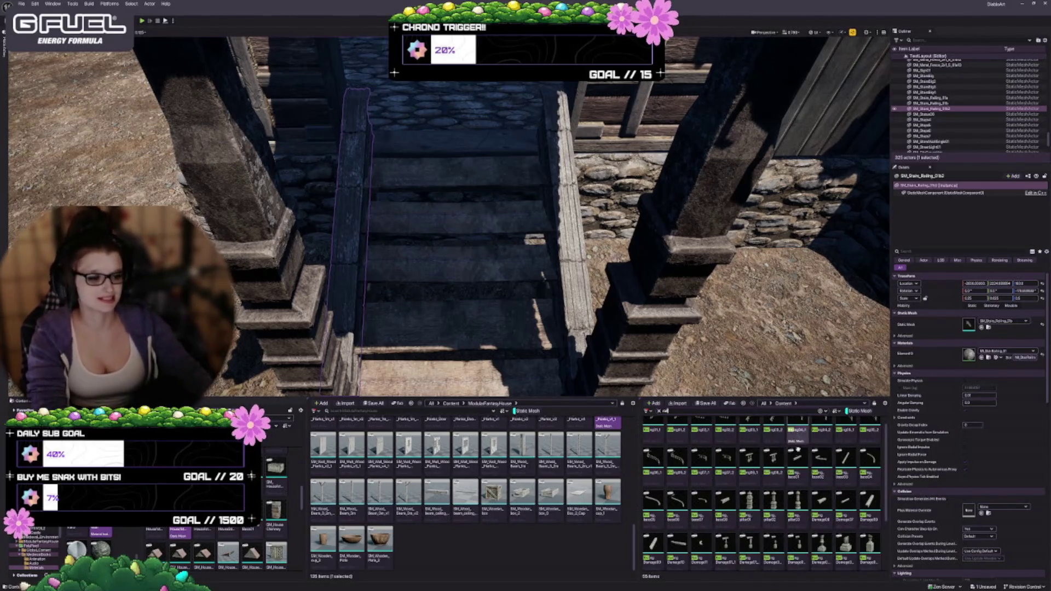
pyautogui.scroll(1, 797, 449)
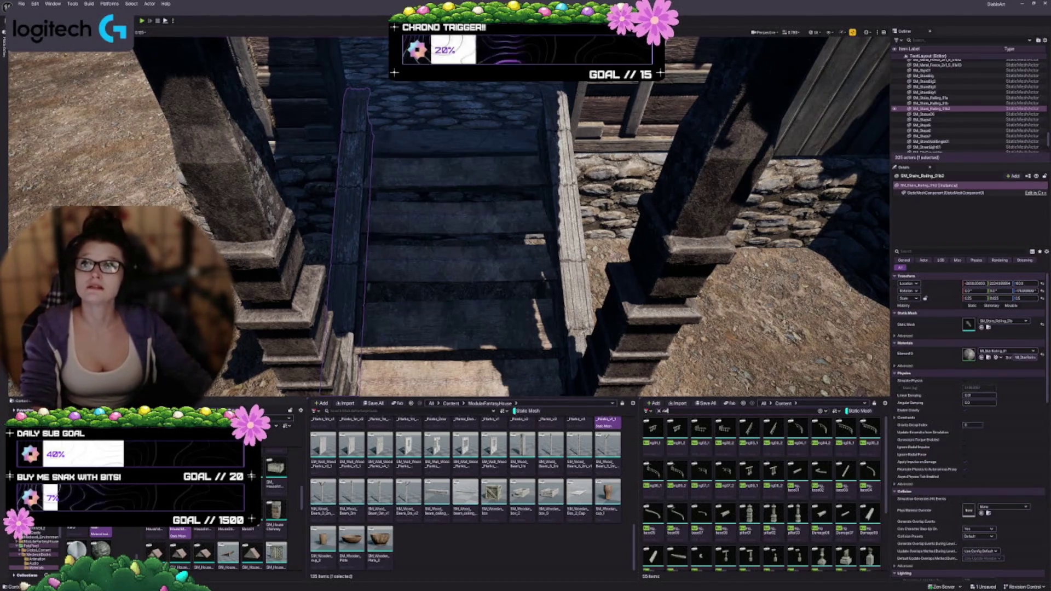
pyautogui.moveTo(494, 303); pyautogui.dragTo(684, 290)
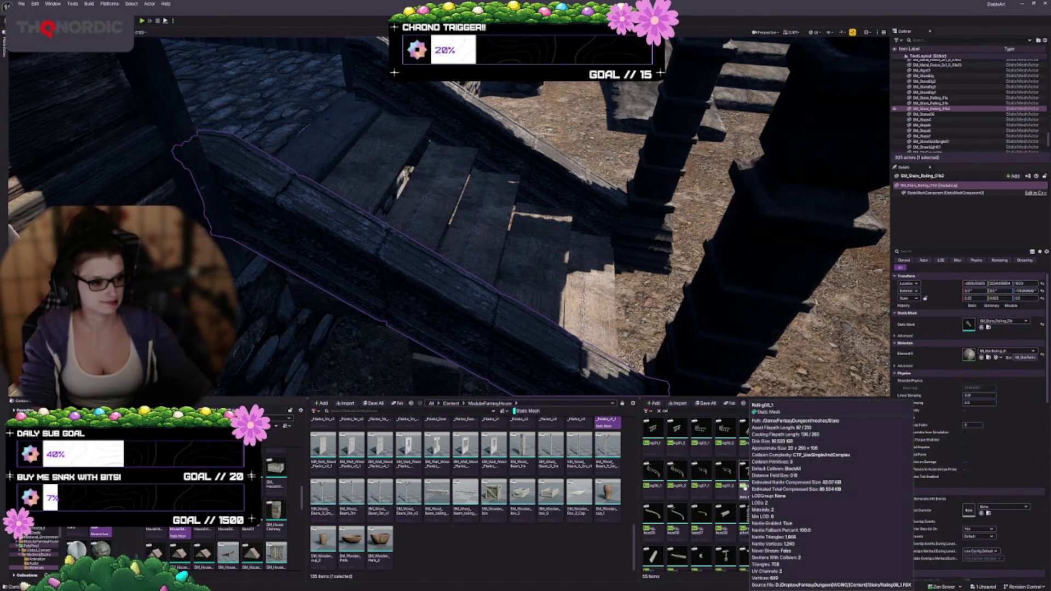
pyautogui.moveTo(745, 487)
pyautogui.mouseDown()
pyautogui.moveTo(684, 307)
pyautogui.moveTo(427, 185)
pyautogui.moveTo(353, 165)
pyautogui.moveTo(625, 267)
pyautogui.mouseUp()
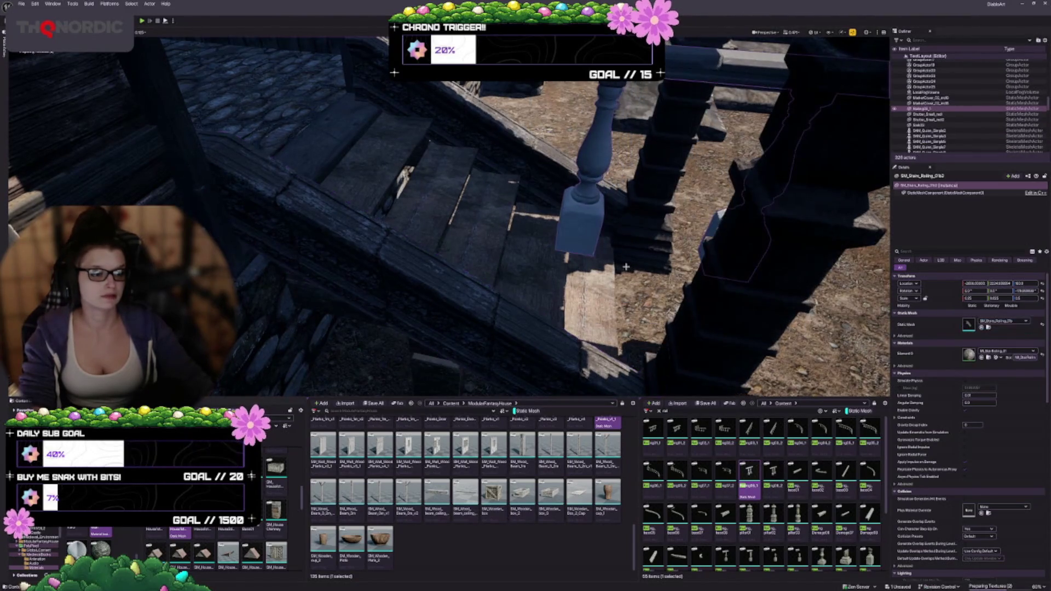
pyautogui.press('f')
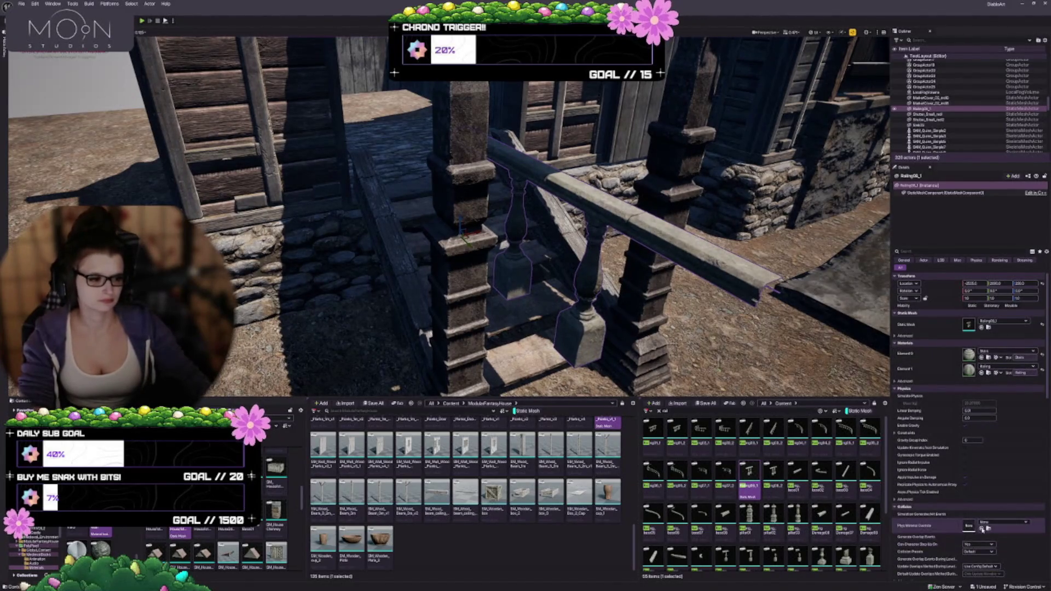
# Swap the stair railing's static mesh for the Railing01_1 asset
pyautogui.click(653, 430)
pyautogui.click(981, 326)
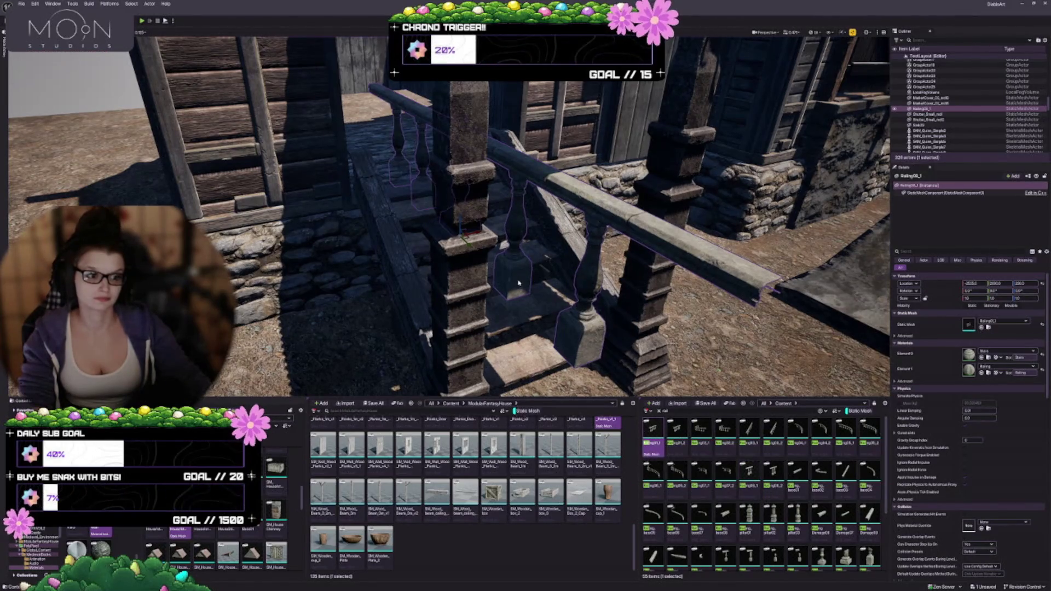
pyautogui.scroll(-4, 858, 466)
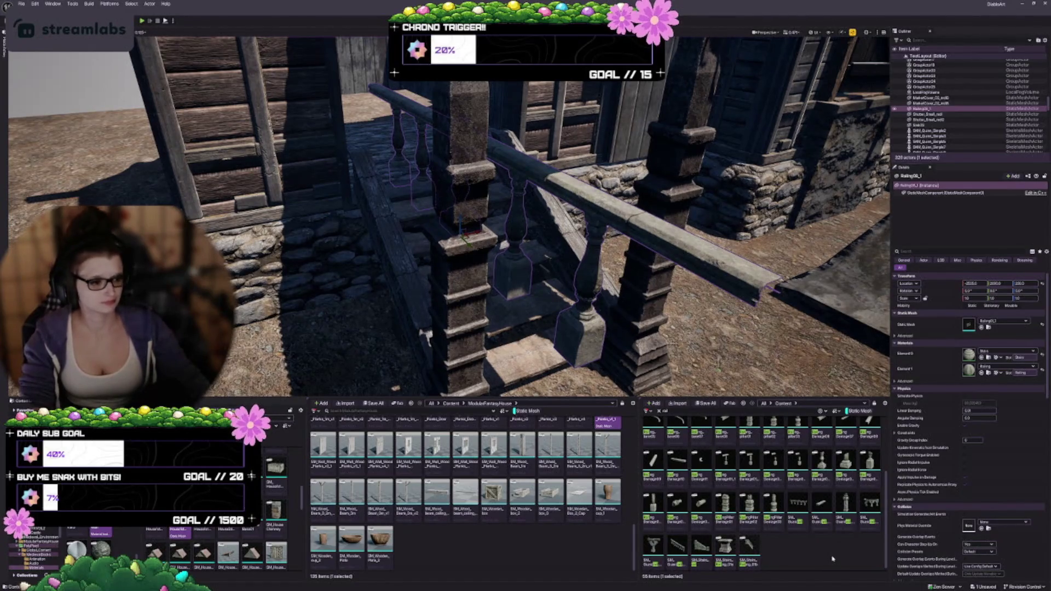
pyautogui.scroll(5, 823, 560)
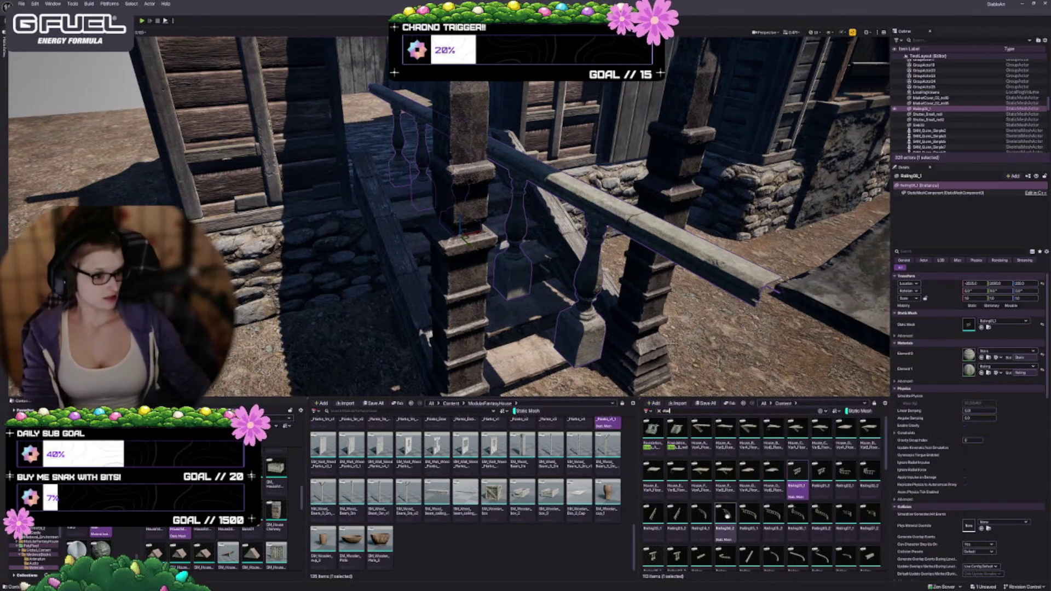
pyautogui.scroll(-3, 726, 515)
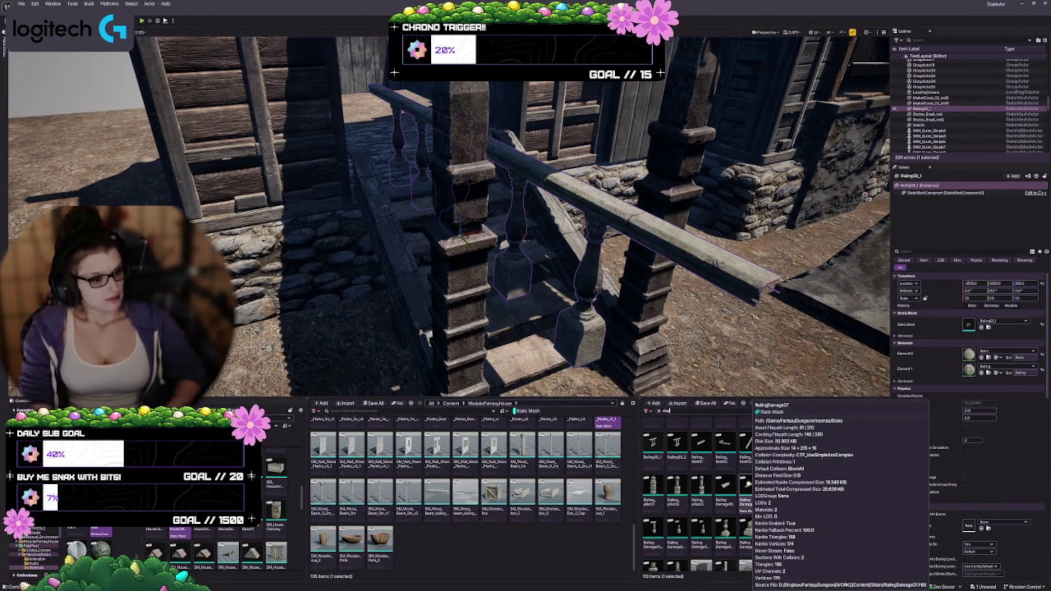
pyautogui.scroll(-3, 793, 476)
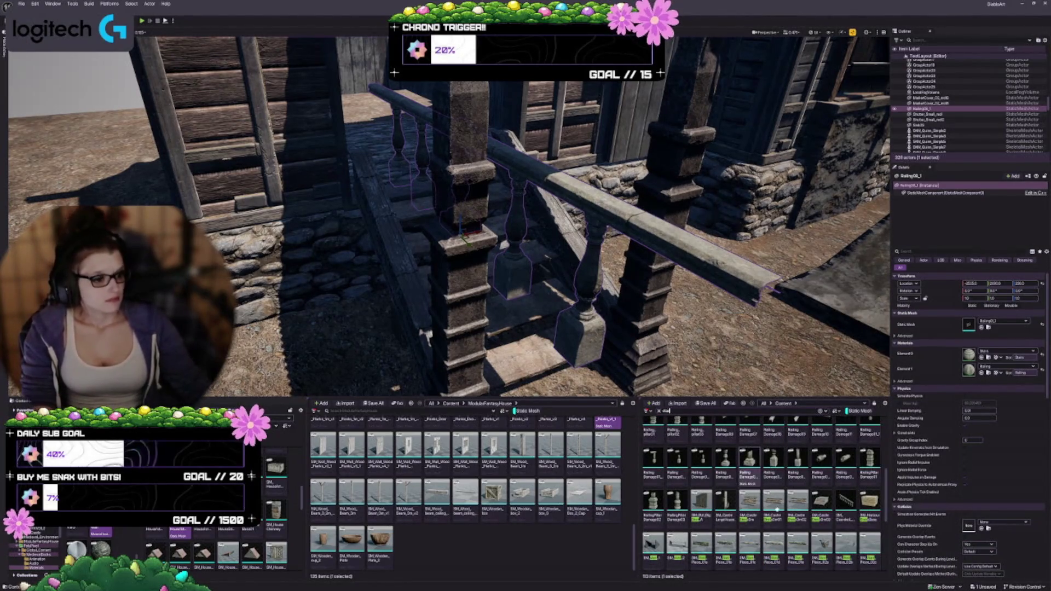
# Try a guardrail mesh at the porch steps, then delete it and the existing stair railing
pyautogui.moveTo(847, 512); pyautogui.dragTo(483, 265)
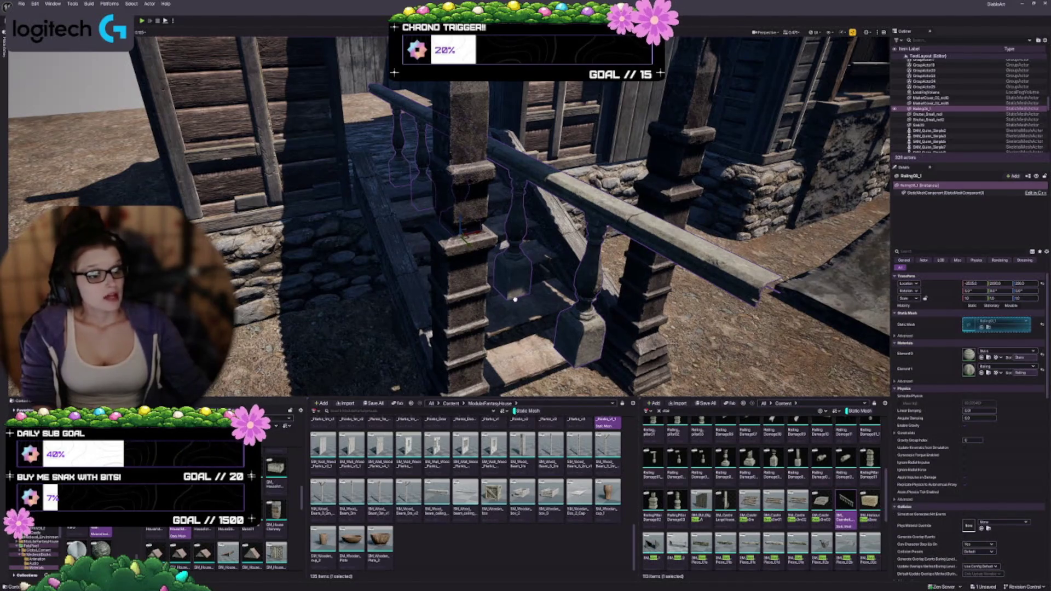
pyautogui.moveTo(514, 300); pyautogui.dragTo(526, 315)
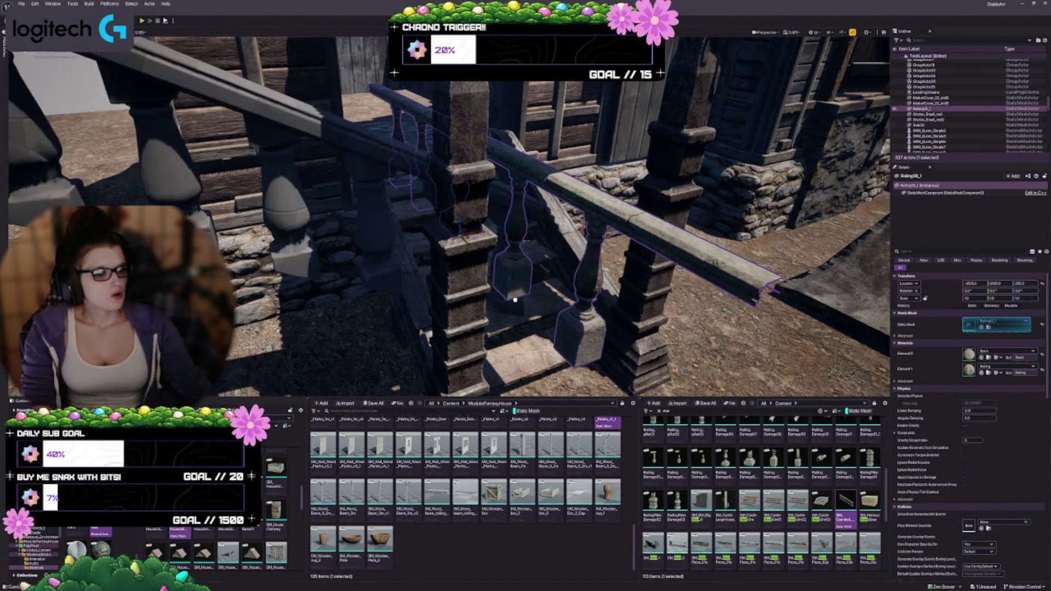
pyautogui.moveTo(619, 282); pyautogui.dragTo(624, 281)
pyautogui.press('Delete')
pyautogui.click(646, 224)
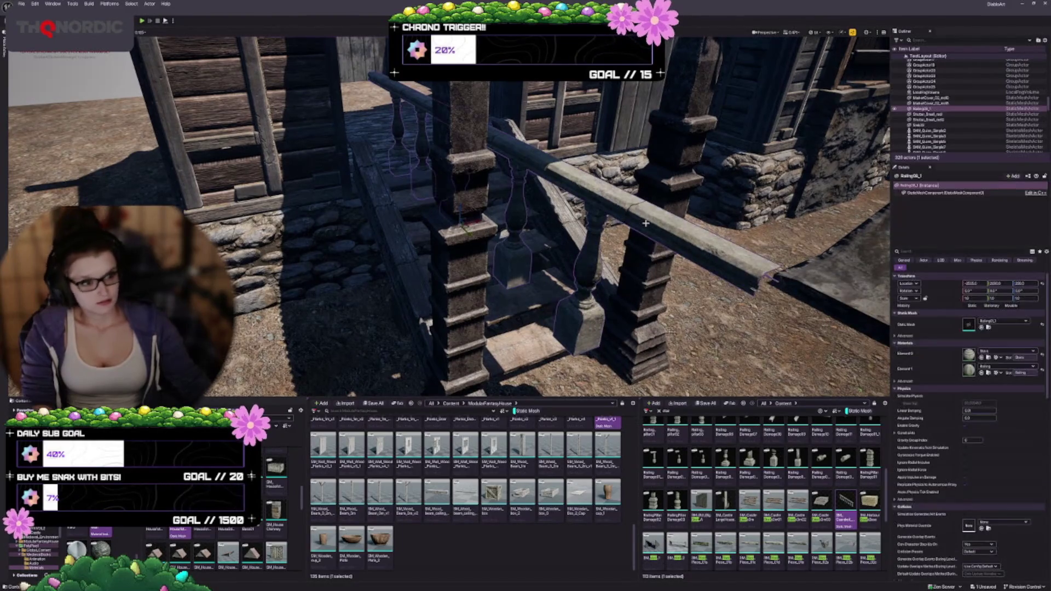
pyautogui.press('Delete')
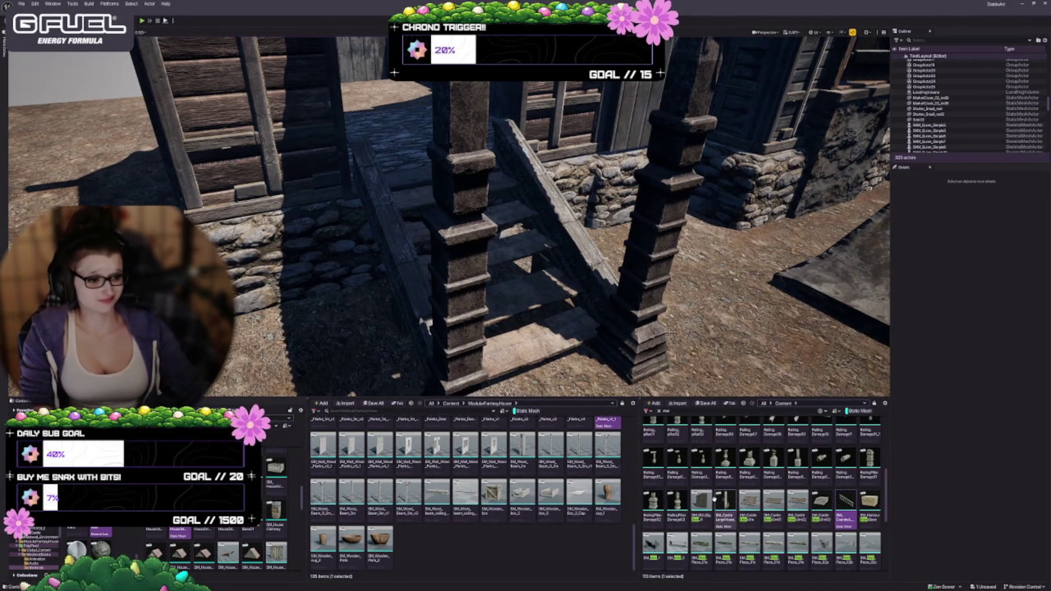
# Place an angled stone stairs mesh in the level, inspect it, then delete it
pyautogui.scroll(-1, 727, 530)
pyautogui.scroll(-2, 728, 530)
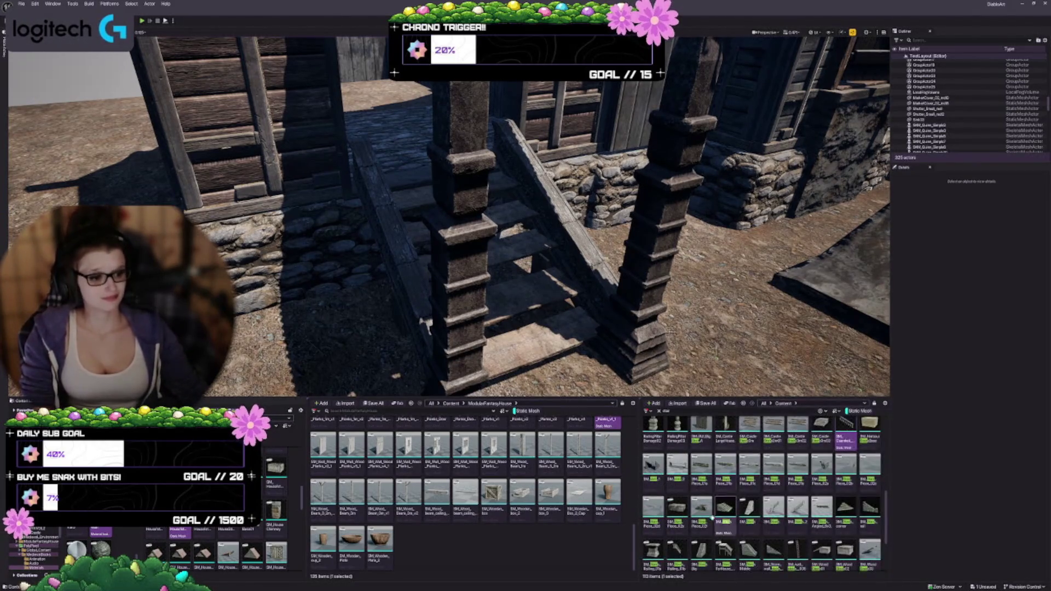
pyautogui.moveTo(704, 552)
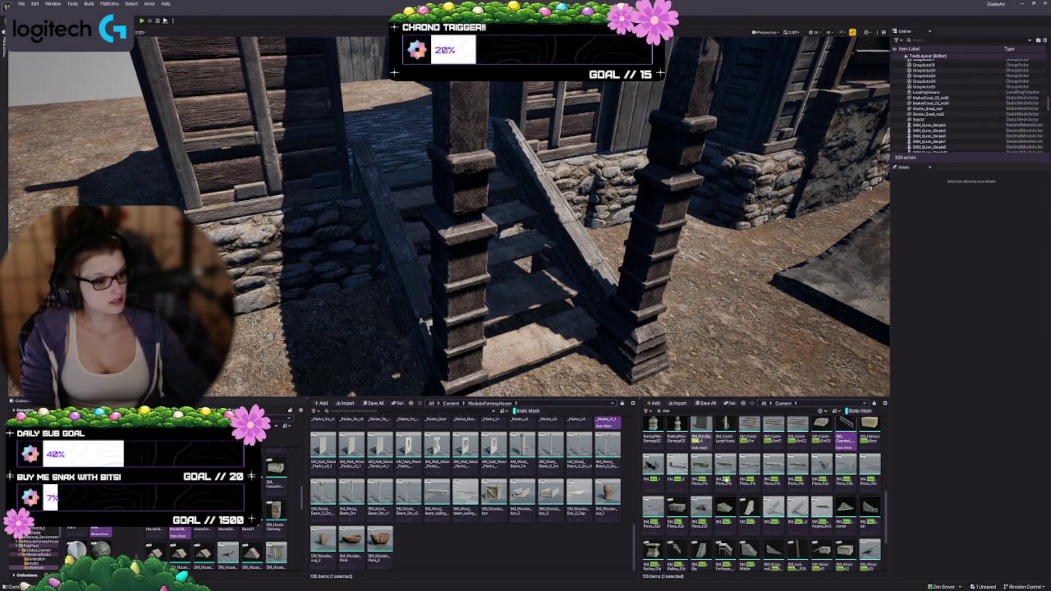
pyautogui.moveTo(499, 325)
pyautogui.mouseDown()
pyautogui.moveTo(502, 386)
pyautogui.moveTo(491, 387)
pyautogui.mouseUp()
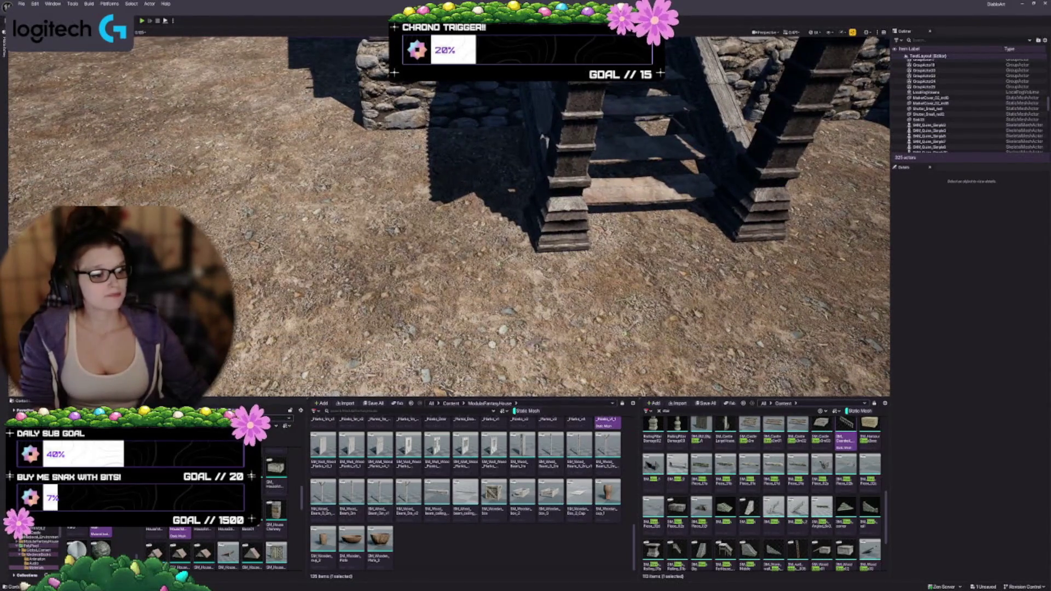
pyautogui.scroll(-1, 686, 547)
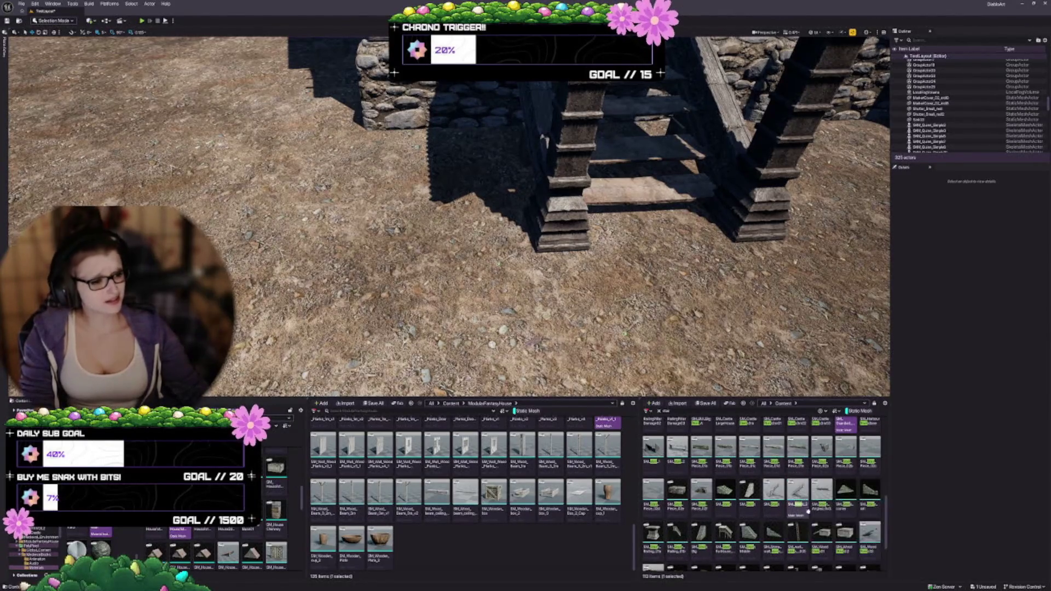
pyautogui.click(822, 503)
pyautogui.moveTo(822, 502)
pyautogui.mouseDown()
pyautogui.moveTo(377, 258)
pyautogui.moveTo(105, 158)
pyautogui.moveTo(195, 123)
pyautogui.mouseUp()
pyautogui.press('f')
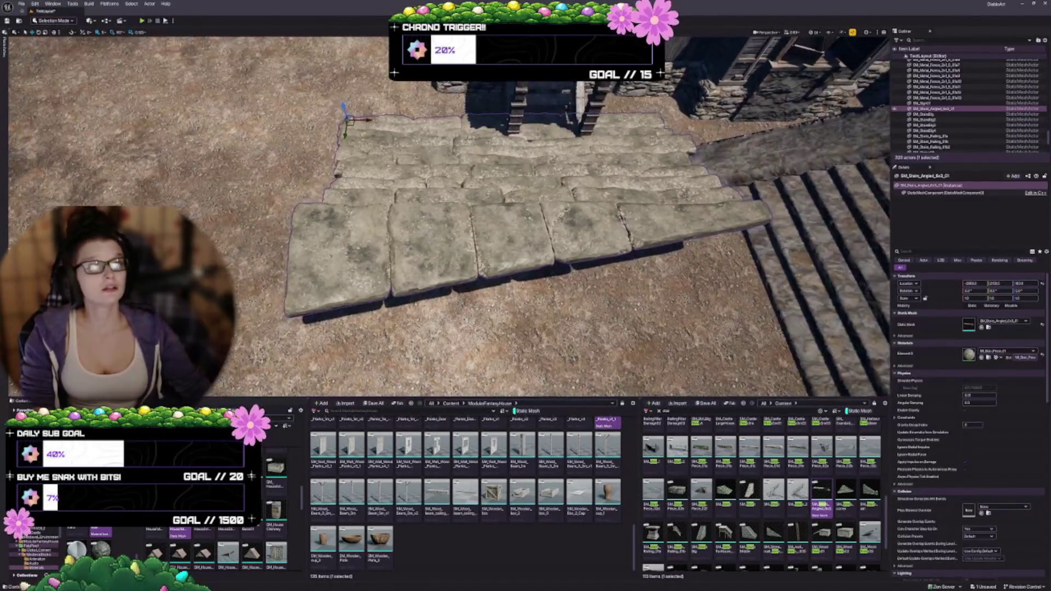
pyautogui.moveTo(438, 219); pyautogui.dragTo(377, 200)
pyautogui.press('Delete')
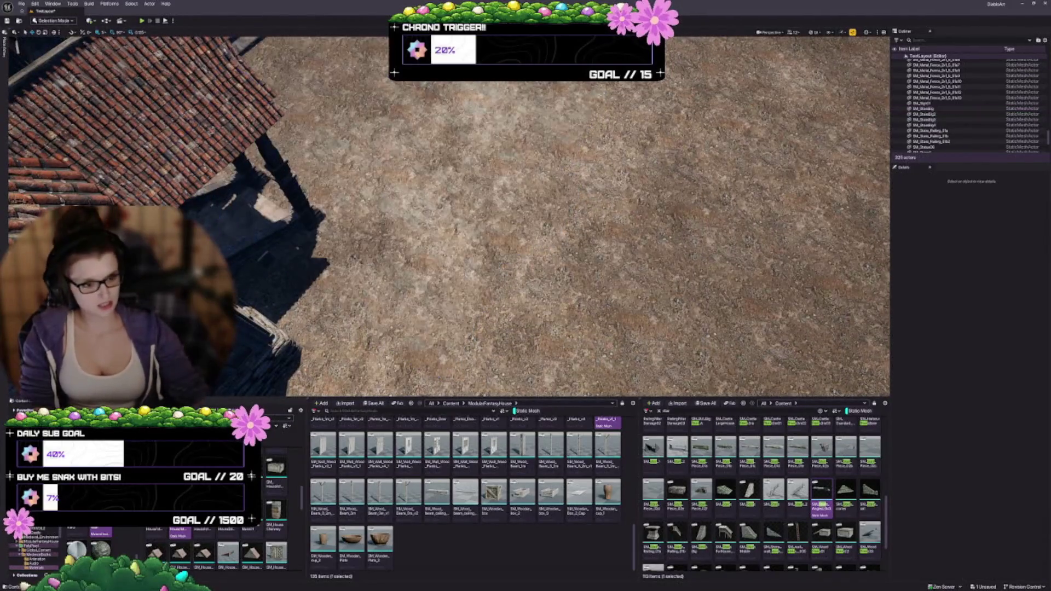
# Place another stairs mesh, then try and remove a wooden stair-and-platform mesh
pyautogui.moveTo(797, 490); pyautogui.dragTo(572, 263)
pyautogui.press('f')
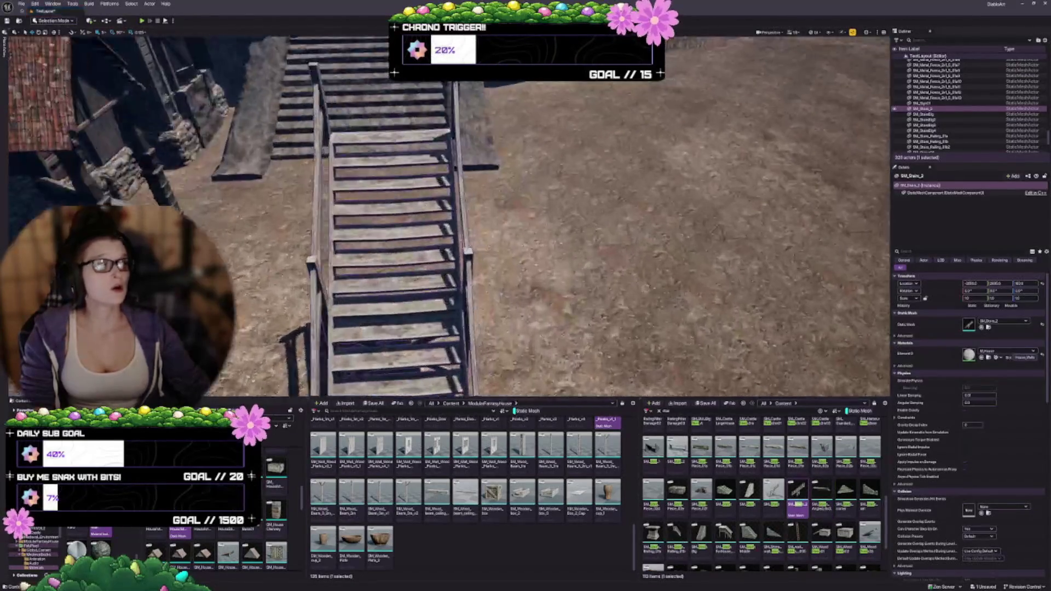
pyautogui.moveTo(395, 255)
pyautogui.mouseDown()
pyautogui.moveTo(460, 214)
pyautogui.moveTo(445, 234)
pyautogui.mouseUp()
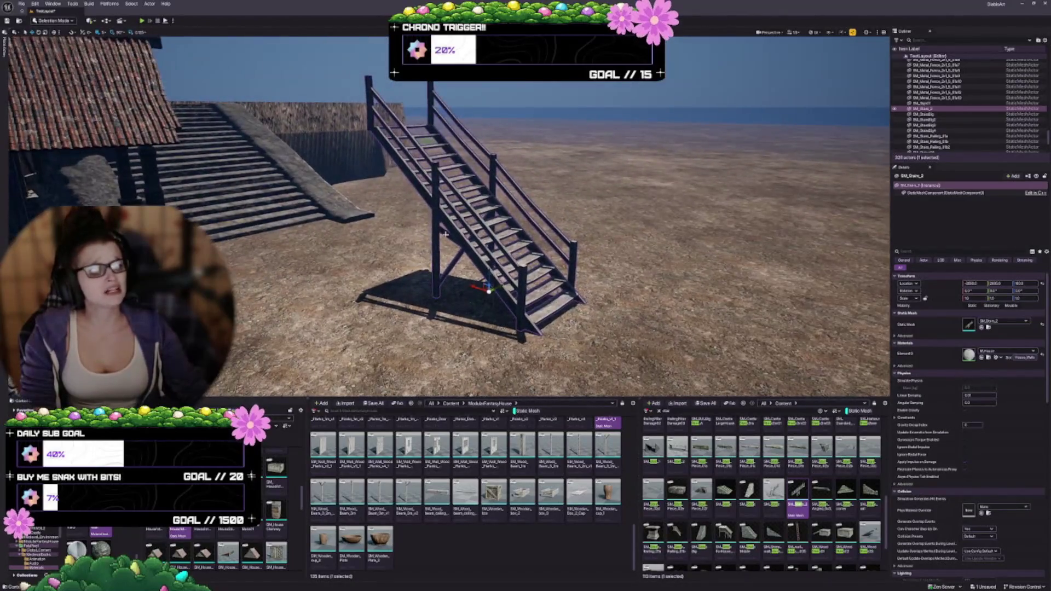
pyautogui.moveTo(774, 490)
pyautogui.mouseDown()
pyautogui.moveTo(335, 289)
pyautogui.moveTo(481, 250)
pyautogui.mouseUp()
pyautogui.press('Delete')
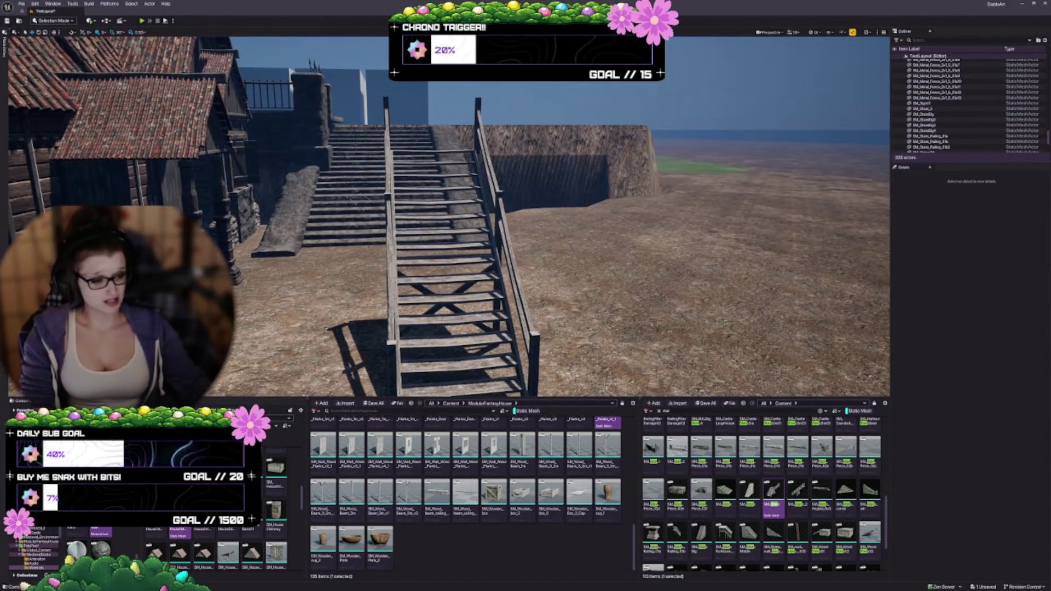
# Move the SM_Stairs_2 wooden stairs up against the house wall
pyautogui.scroll(-3, 763, 534)
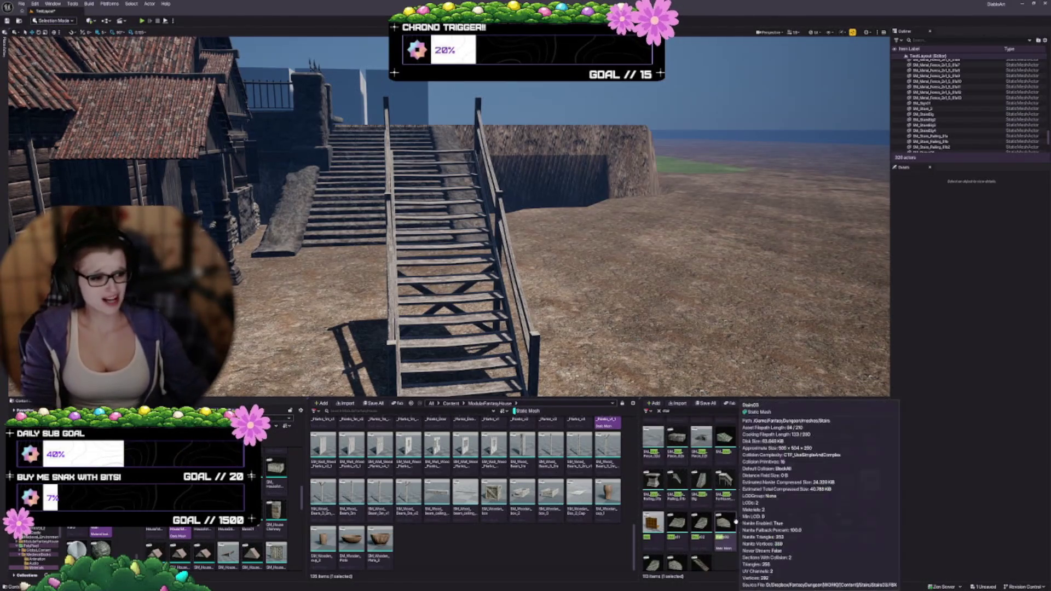
pyautogui.scroll(-1, 744, 513)
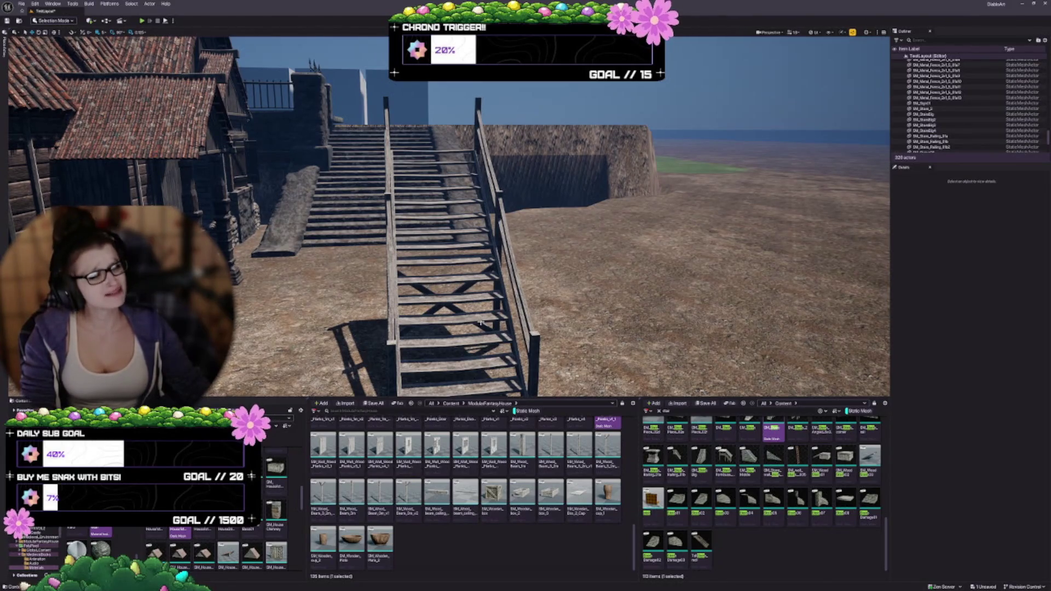
pyautogui.moveTo(481, 322); pyautogui.dragTo(547, 323)
pyautogui.click(484, 251)
pyautogui.moveTo(483, 251); pyautogui.dragTo(484, 197)
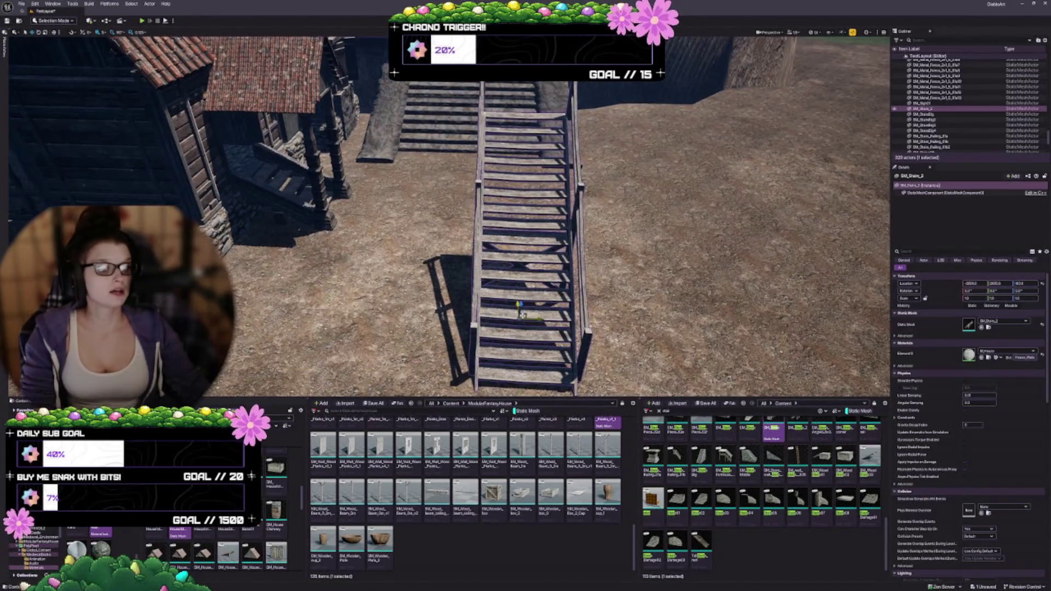
pyautogui.moveTo(571, 324)
pyautogui.mouseDown()
pyautogui.moveTo(351, 276)
pyautogui.moveTo(372, 219)
pyautogui.moveTo(442, 164)
pyautogui.moveTo(531, 171)
pyautogui.moveTo(574, 187)
pyautogui.moveTo(597, 170)
pyautogui.moveTo(613, 186)
pyautogui.mouseUp()
pyautogui.press('e')
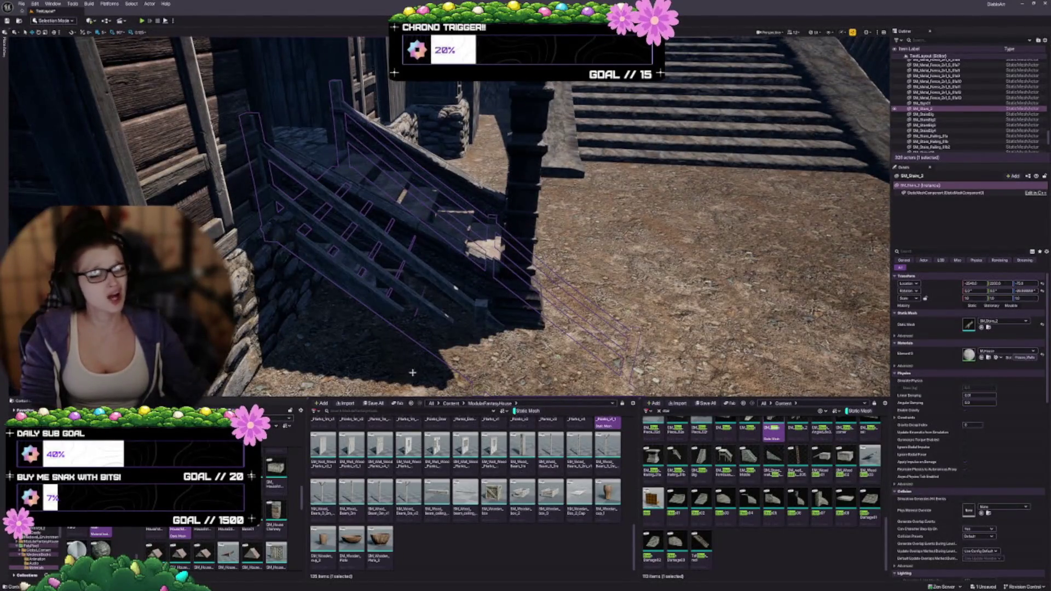
# Group the porch stair pieces and the SM_Stairs_Railing_01b railing into one unit with Ctrl+G
pyautogui.moveTo(411, 301); pyautogui.dragTo(465, 345)
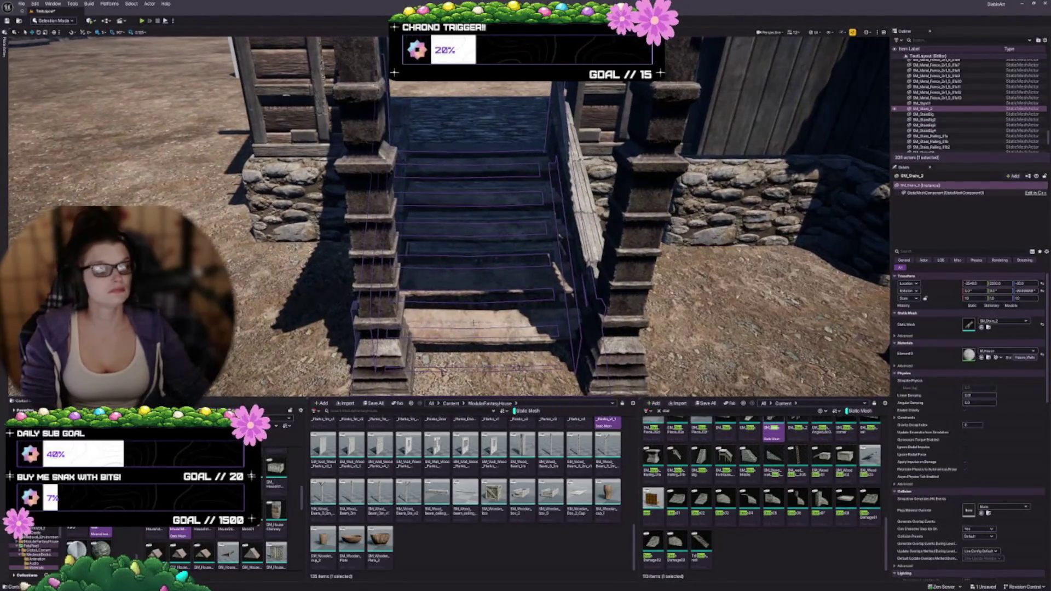
pyautogui.click(474, 324)
pyautogui.moveTo(373, 167); pyautogui.dragTo(373, 167)
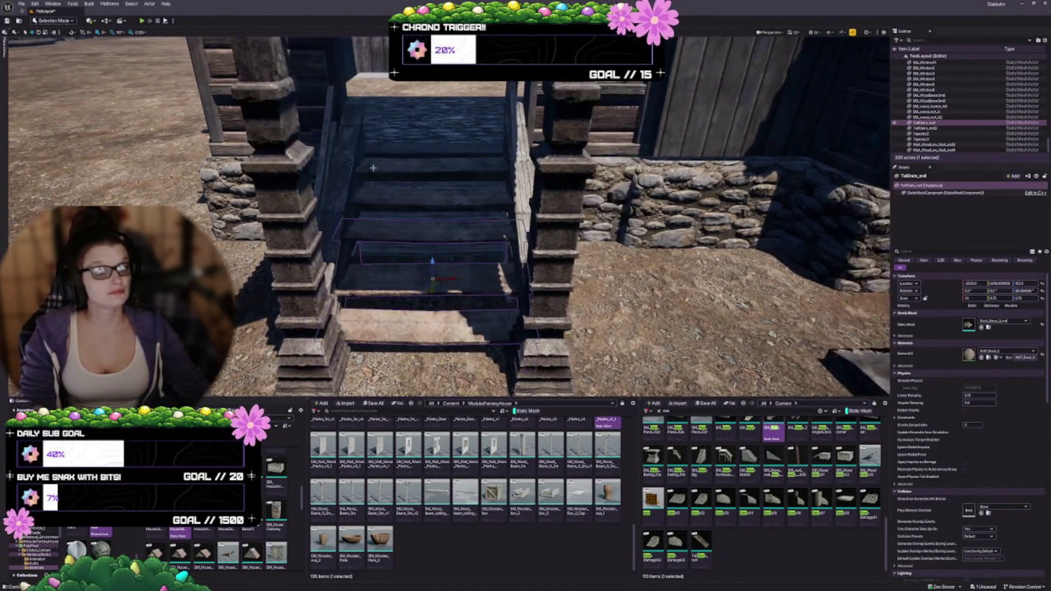
pyautogui.keyDown('ctrl'); pyautogui.click(398, 190); pyautogui.keyUp('ctrl')
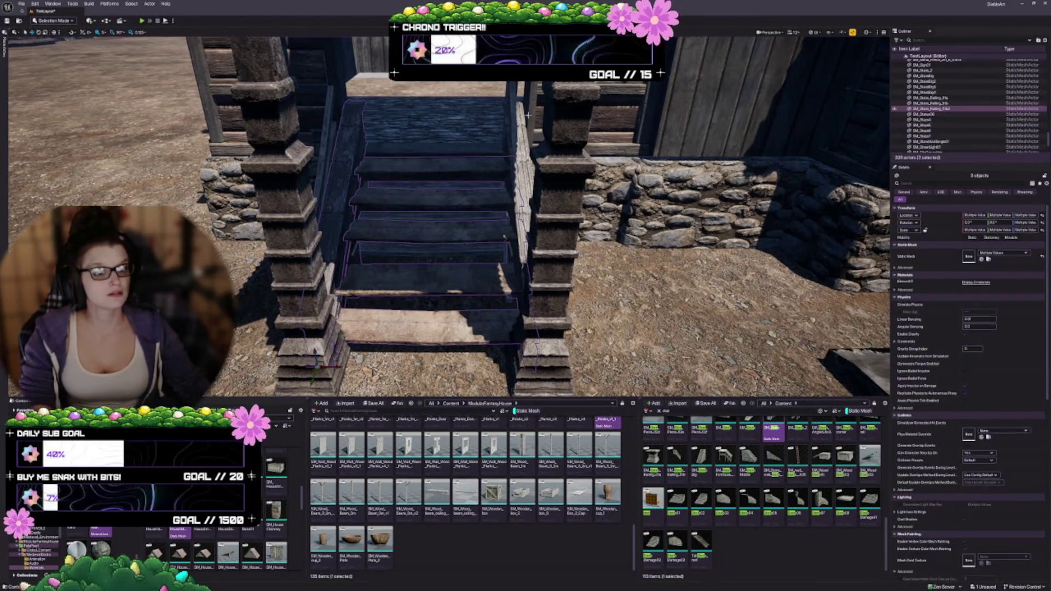
pyautogui.keyDown('ctrl'); pyautogui.click(299, 138); pyautogui.keyUp('ctrl')
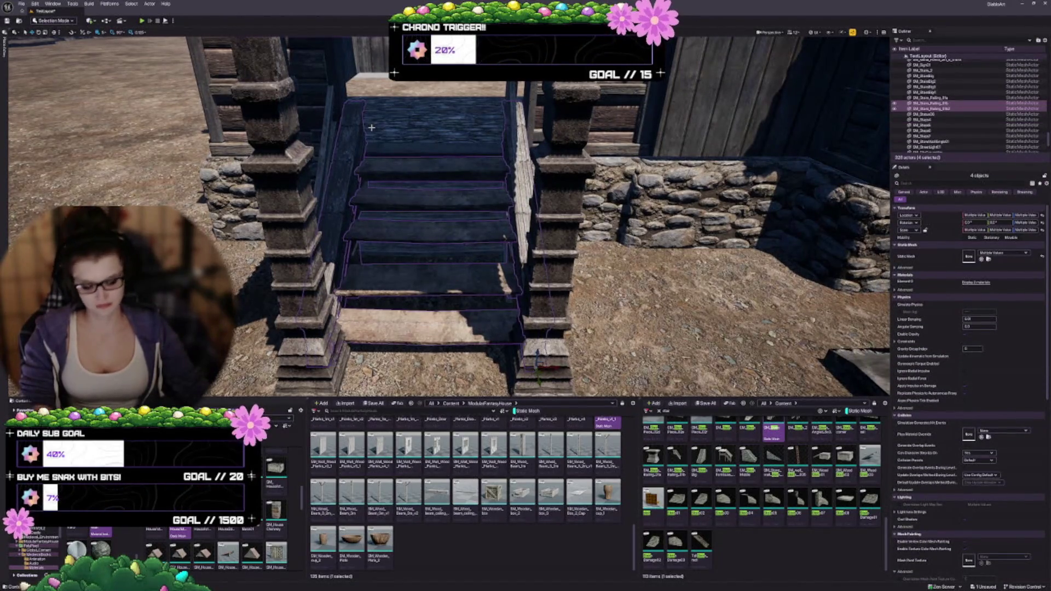
pyautogui.hotkey('ctrl', 'g')
pyautogui.scroll(-5, 412, 283)
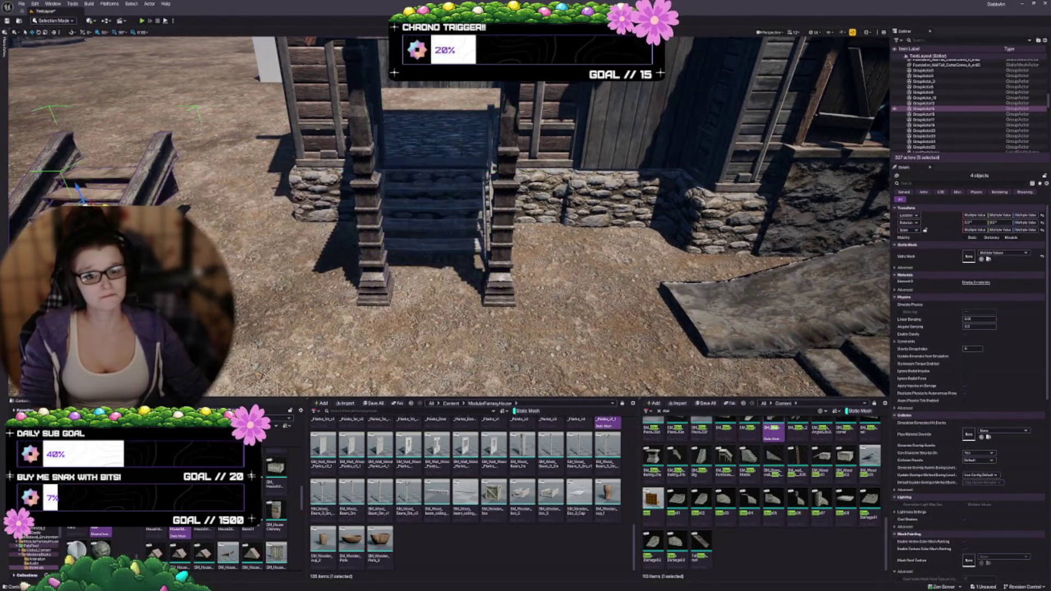
pyautogui.scroll(5, 442, 260)
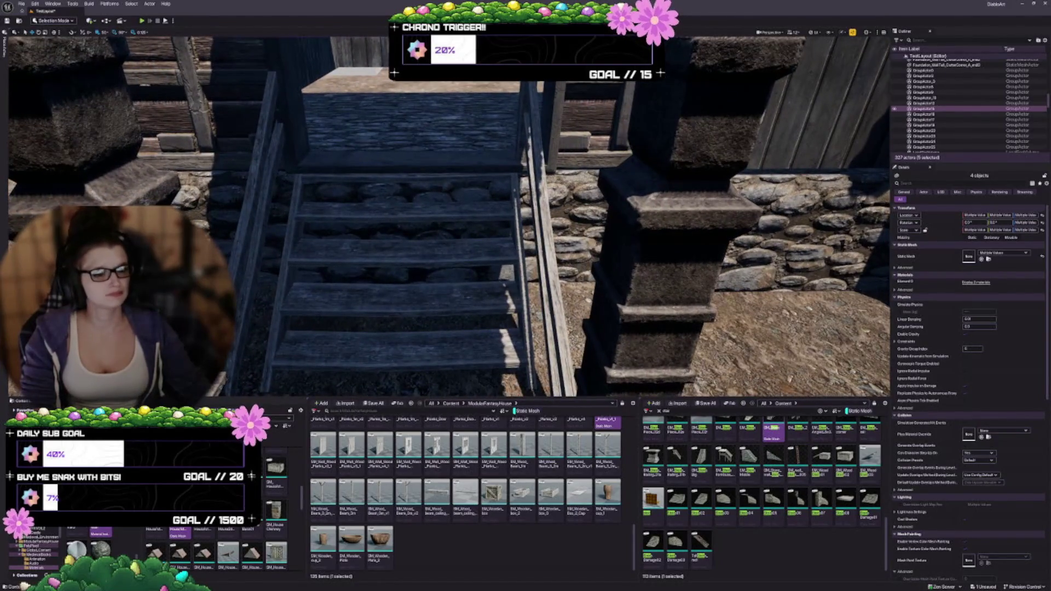
# Select SM_Stairs_2 on its own and set its pivot point on the steps
pyautogui.click(442, 260)
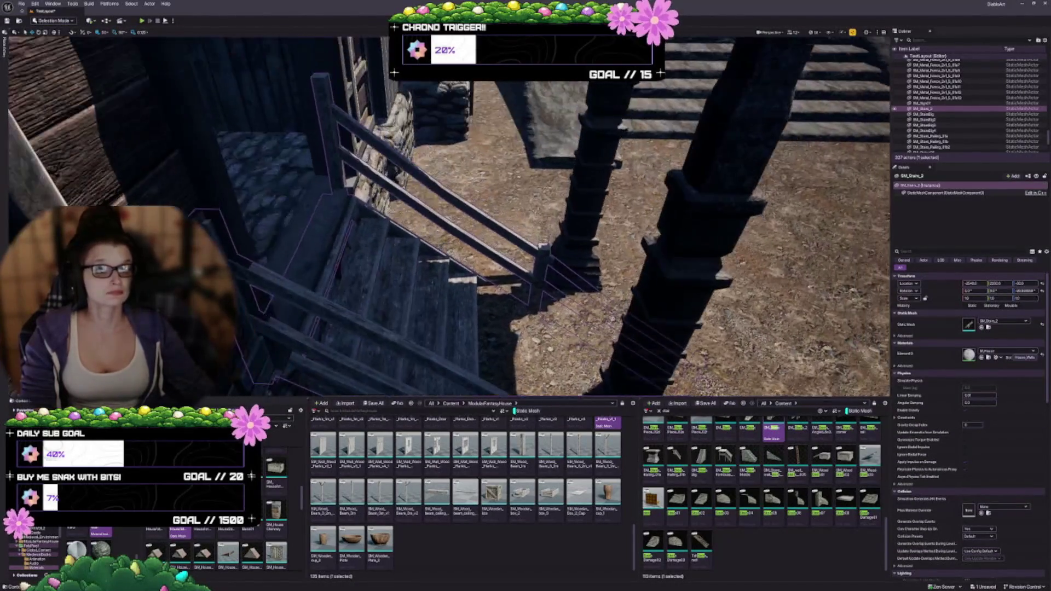
pyautogui.scroll(-3, 374, 232)
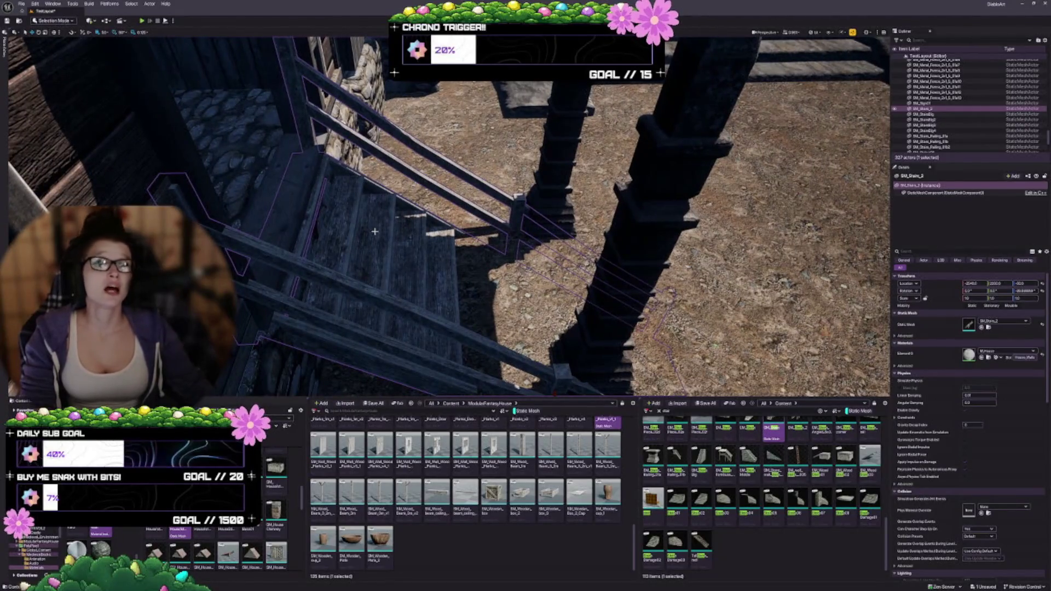
pyautogui.moveTo(374, 343); pyautogui.dragTo(290, 320)
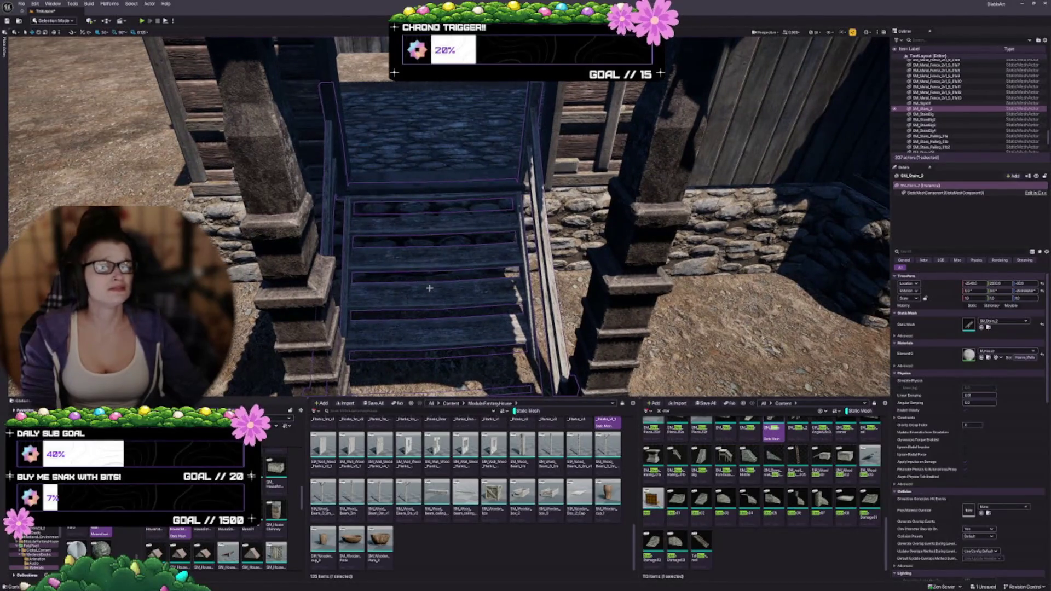
pyautogui.moveTo(427, 303); pyautogui.dragTo(424, 337)
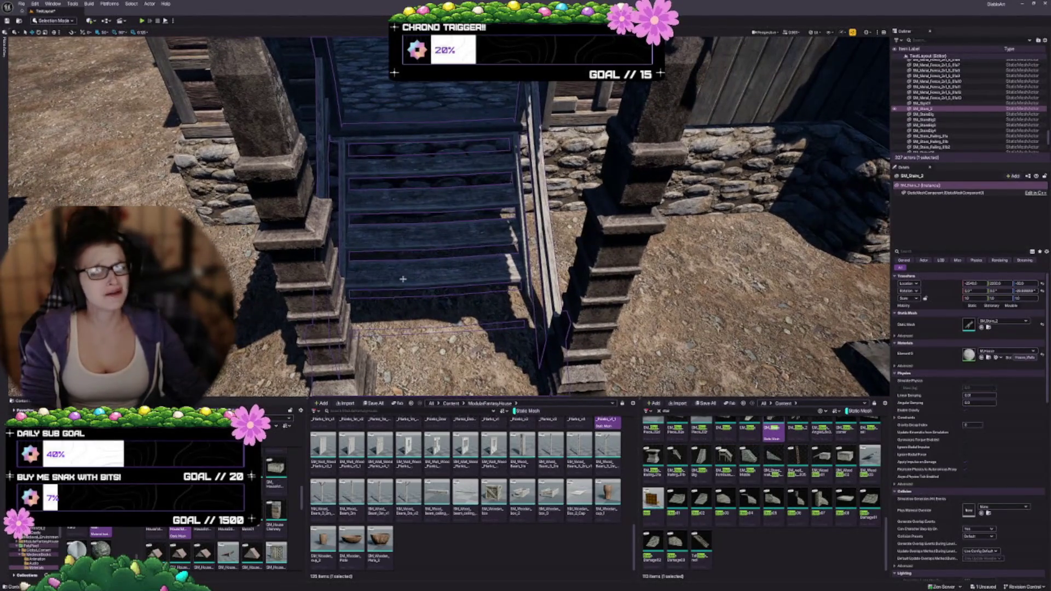
pyautogui.moveTo(409, 280)
pyautogui.mouseDown()
pyautogui.moveTo(464, 195)
pyautogui.moveTo(420, 199)
pyautogui.mouseUp()
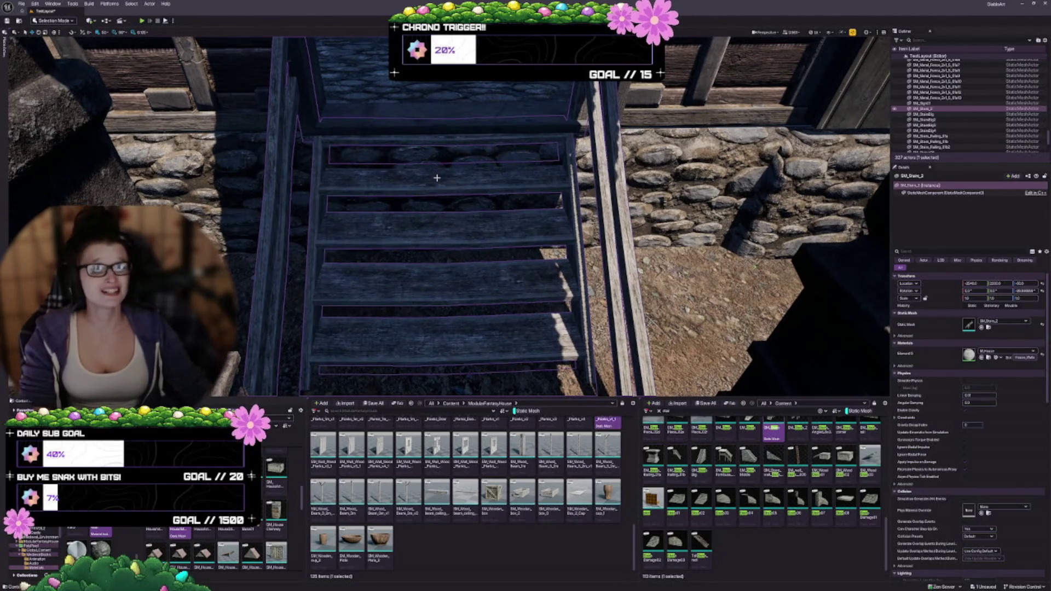
pyautogui.scroll(-2, 436, 178)
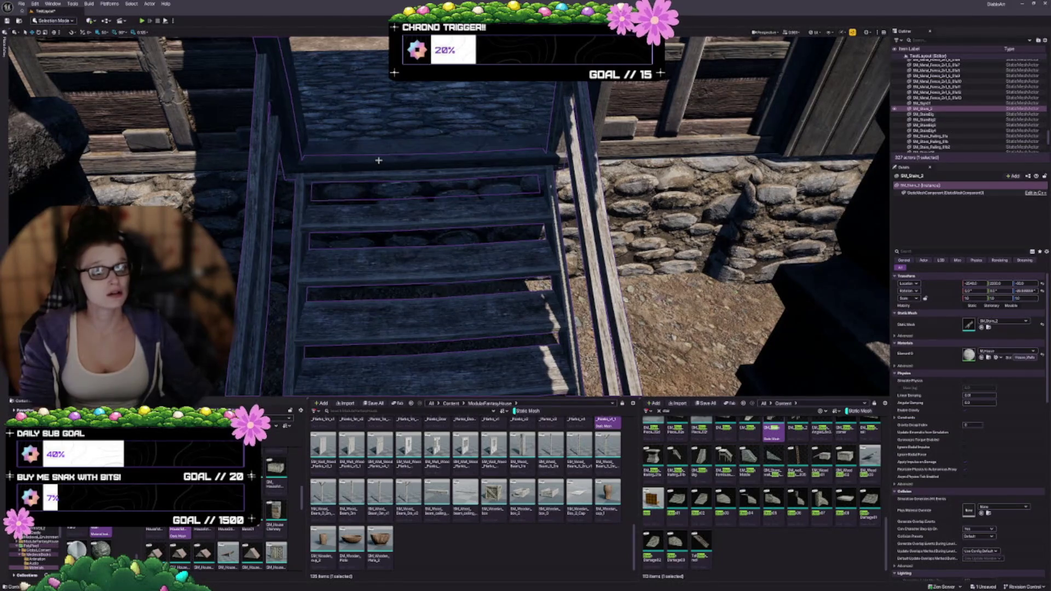
pyautogui.click(403, 296)
pyautogui.click(431, 269)
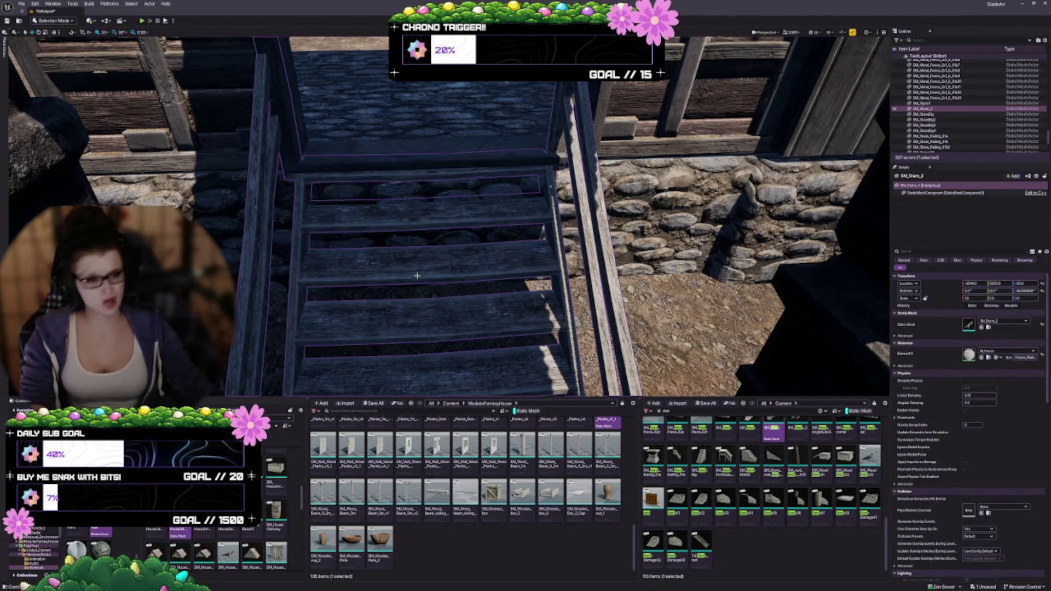
pyautogui.keyDown('alt'); pyautogui.middleClick(415, 260); pyautogui.keyUp('alt')
# Scale the stairs wider to fill the porch entrance and check the fit up close
pyautogui.moveTo(467, 300); pyautogui.dragTo(443, 364)
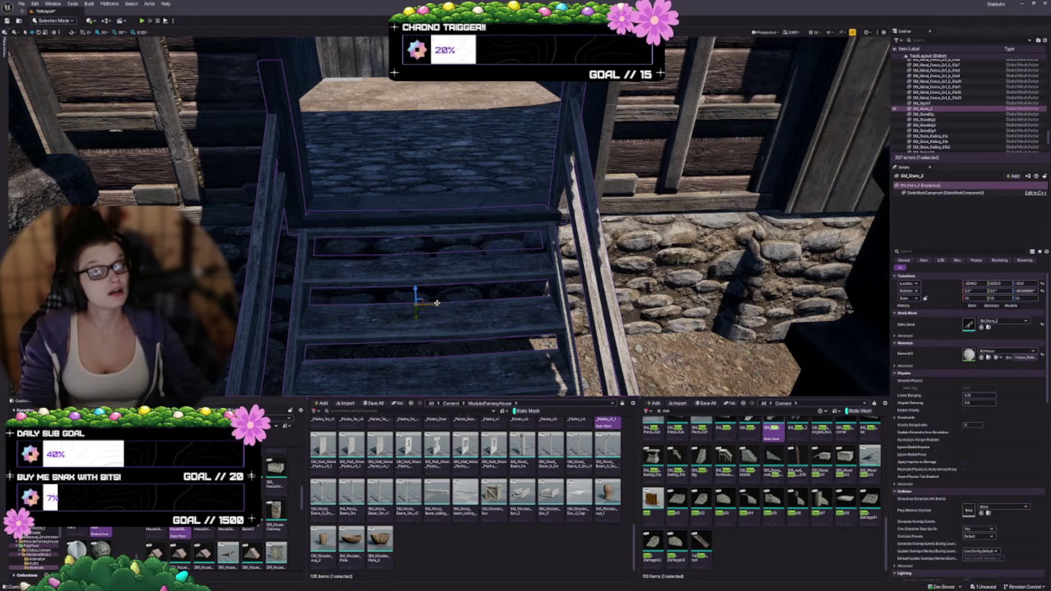
pyautogui.moveTo(466, 300); pyautogui.dragTo(505, 296)
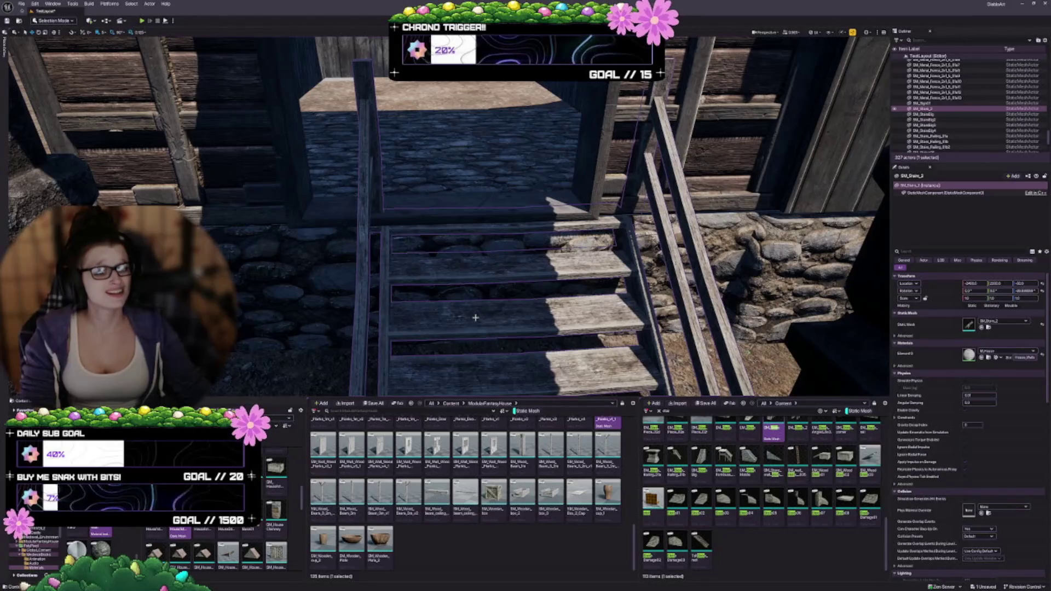
pyautogui.moveTo(496, 320)
pyautogui.mouseDown()
pyautogui.moveTo(413, 307)
pyautogui.moveTo(434, 304)
pyautogui.moveTo(434, 372)
pyautogui.moveTo(434, 310)
pyautogui.mouseUp()
pyautogui.moveTo(458, 367)
pyautogui.mouseDown()
pyautogui.moveTo(510, 326)
pyautogui.moveTo(495, 334)
pyautogui.moveTo(538, 404)
pyautogui.moveTo(525, 390)
pyautogui.mouseUp()
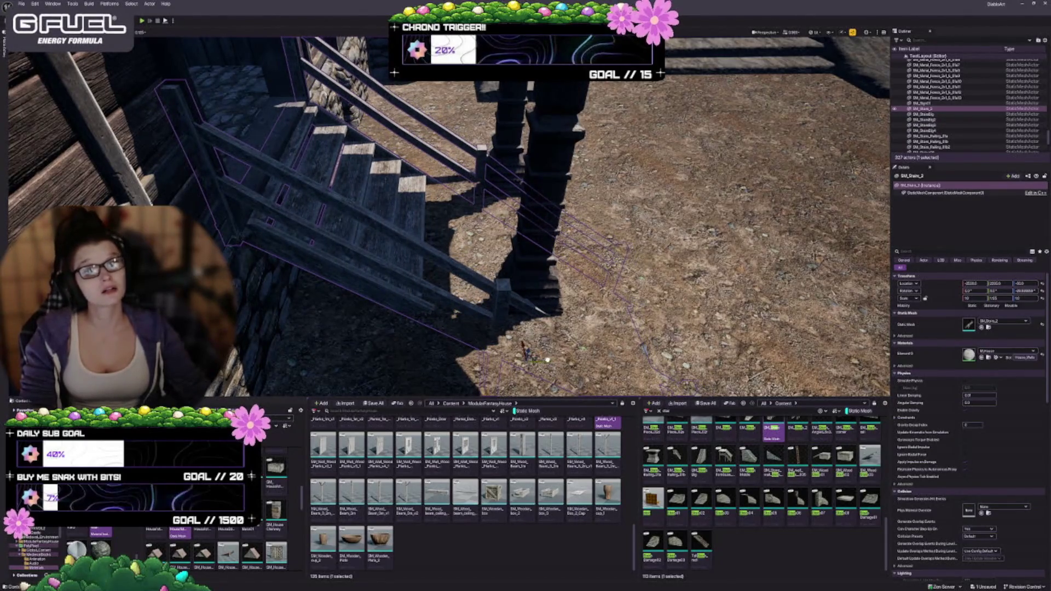
pyautogui.press('f')
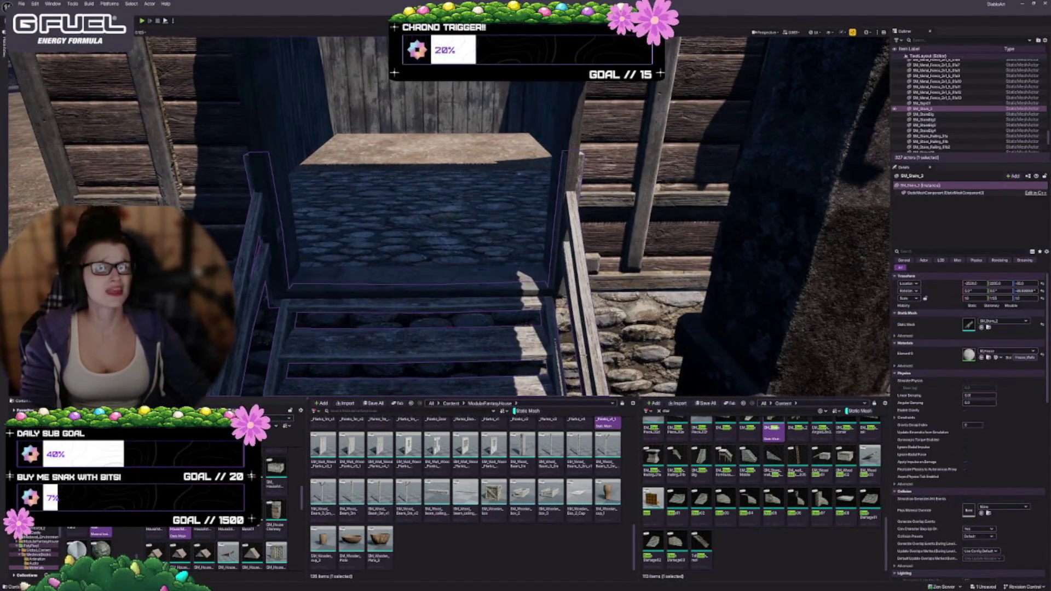
pyautogui.scroll(-10, 449, 216)
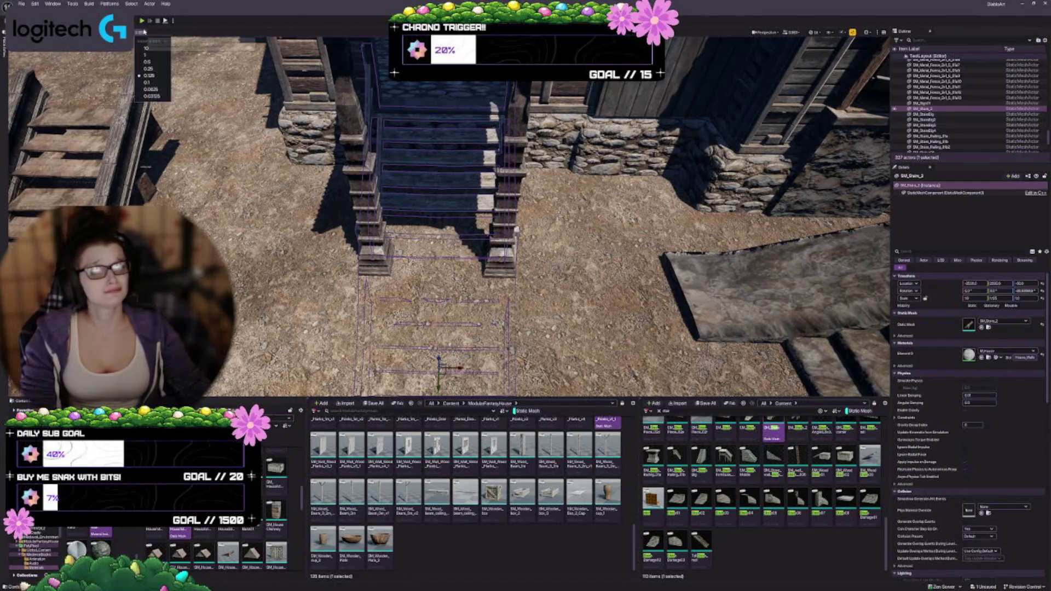
# Undo the stair scale change, restoring the original width
pyautogui.press('r')
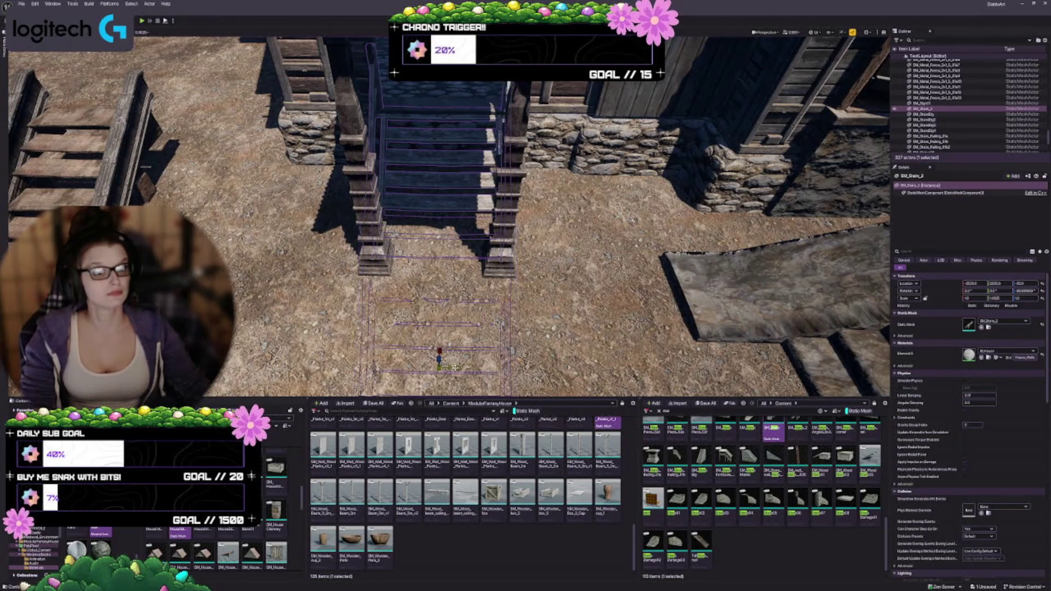
pyautogui.press('f')
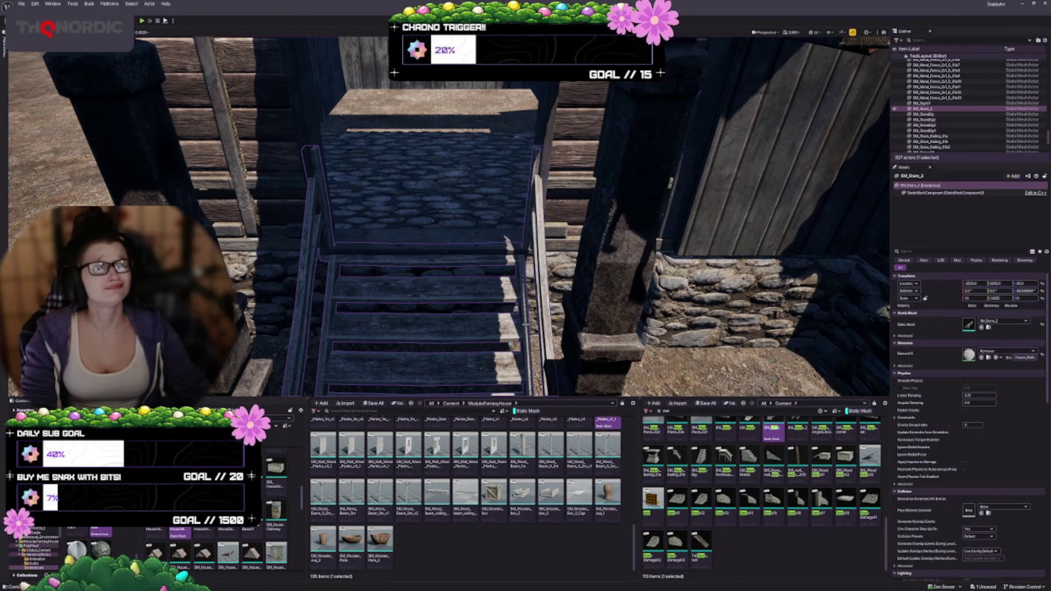
pyautogui.scroll(-5, 449, 219)
pyautogui.hotkey('ctrl', 'z')
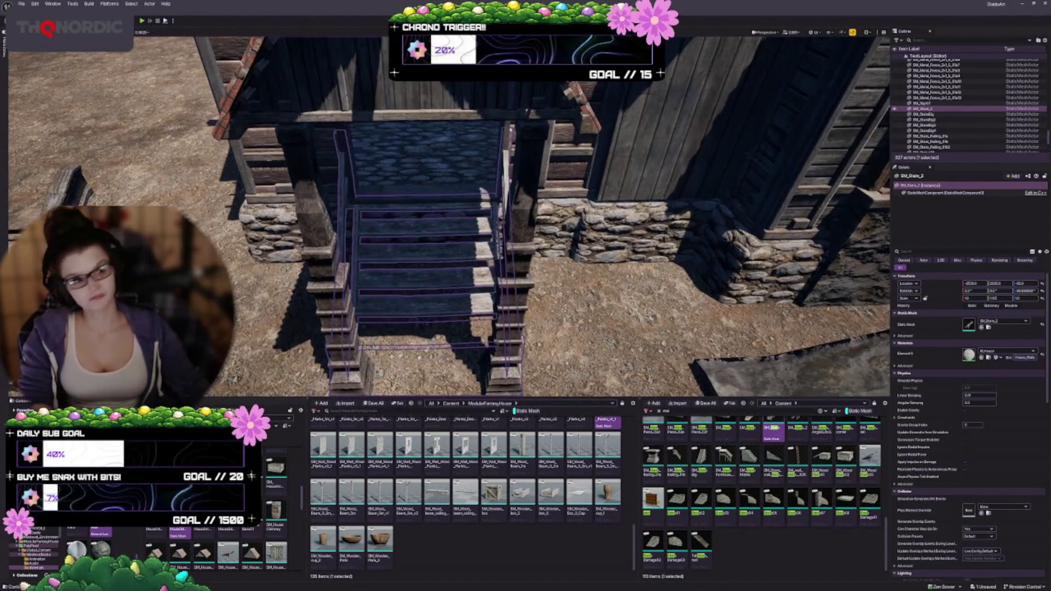
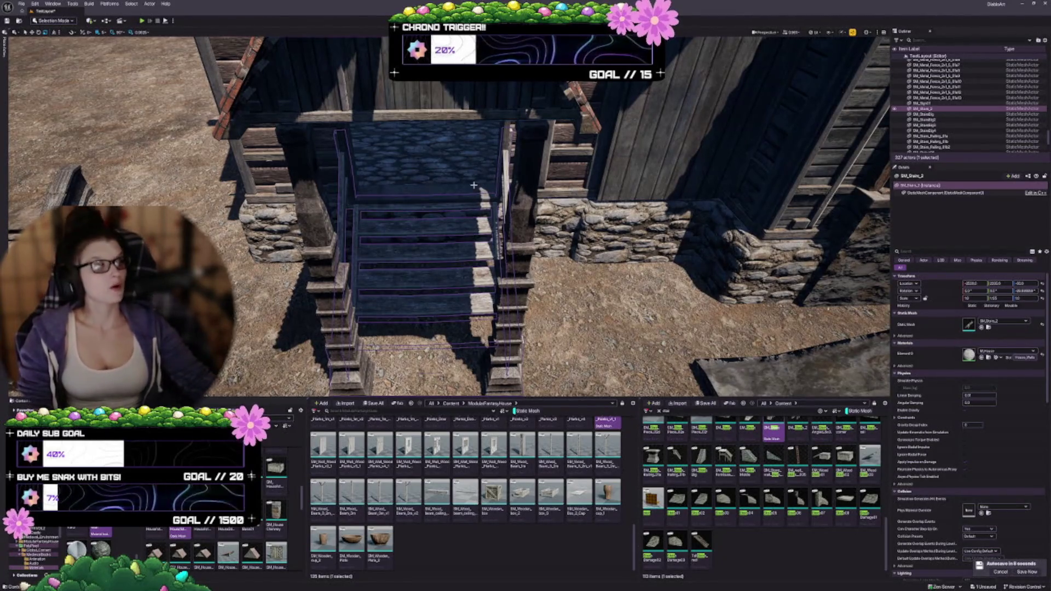
# Select the wooden side staircase SM_Stairs_2 beside the house
pyautogui.press('Up')
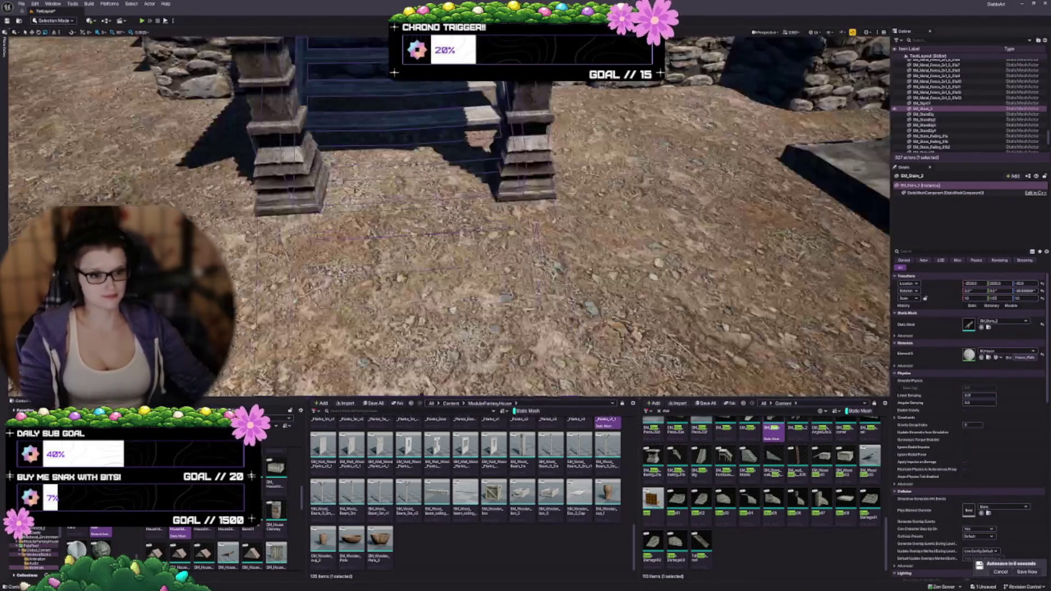
pyautogui.press('Escape')
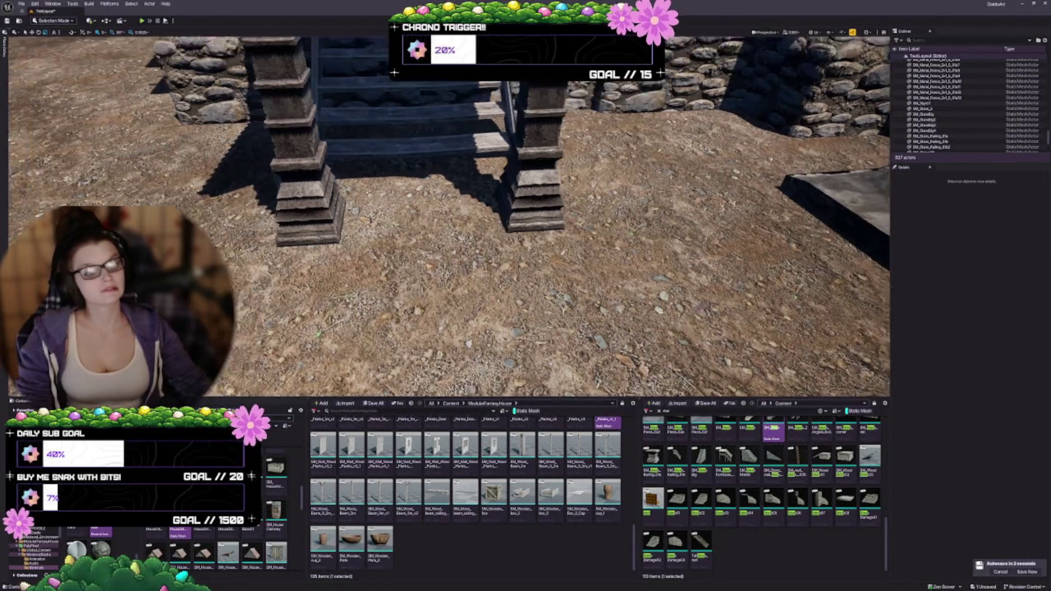
pyautogui.press('Down')
pyautogui.press('Down')
pyautogui.press('Down')
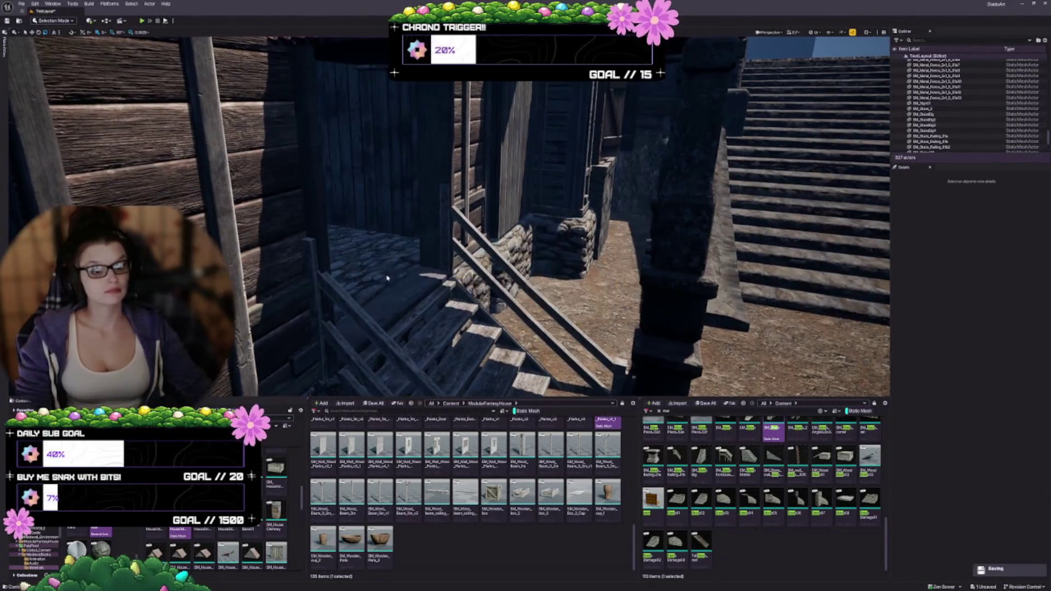
pyautogui.moveTo(391, 279); pyautogui.dragTo(390, 334)
pyautogui.press('Down')
pyautogui.press('Down')
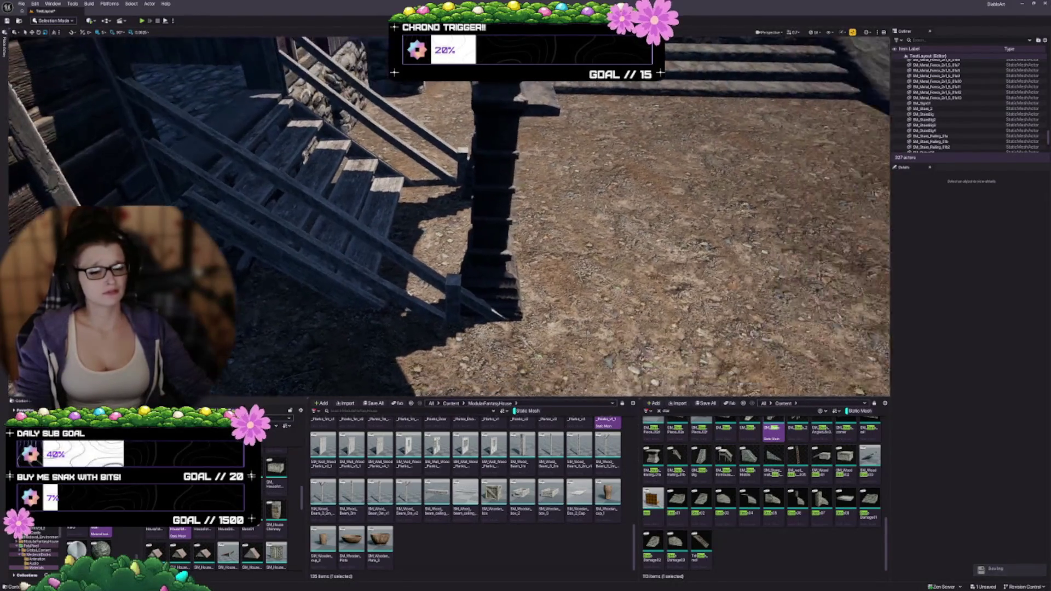
pyautogui.click(410, 216)
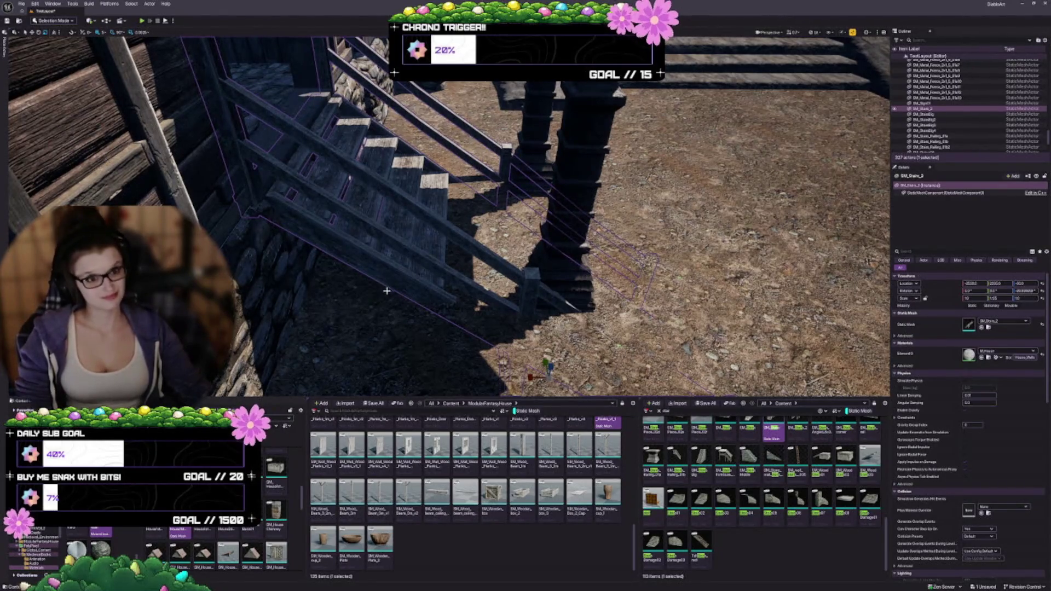
# Raise SM_Stairs_2 slightly along Z so it sits better on the ground
pyautogui.press('Left')
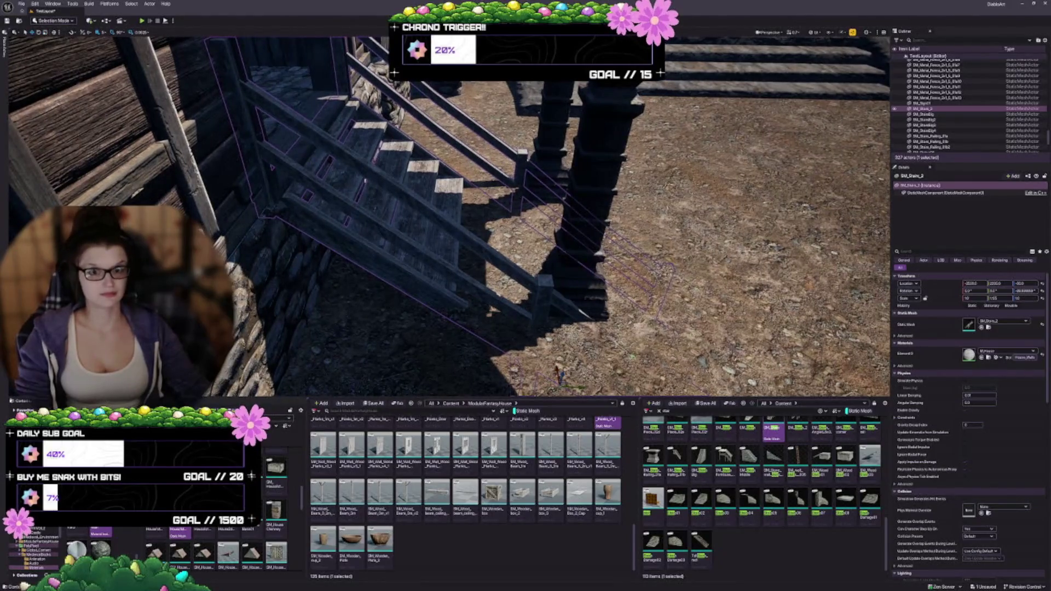
pyautogui.press('Up')
pyautogui.press('Up')
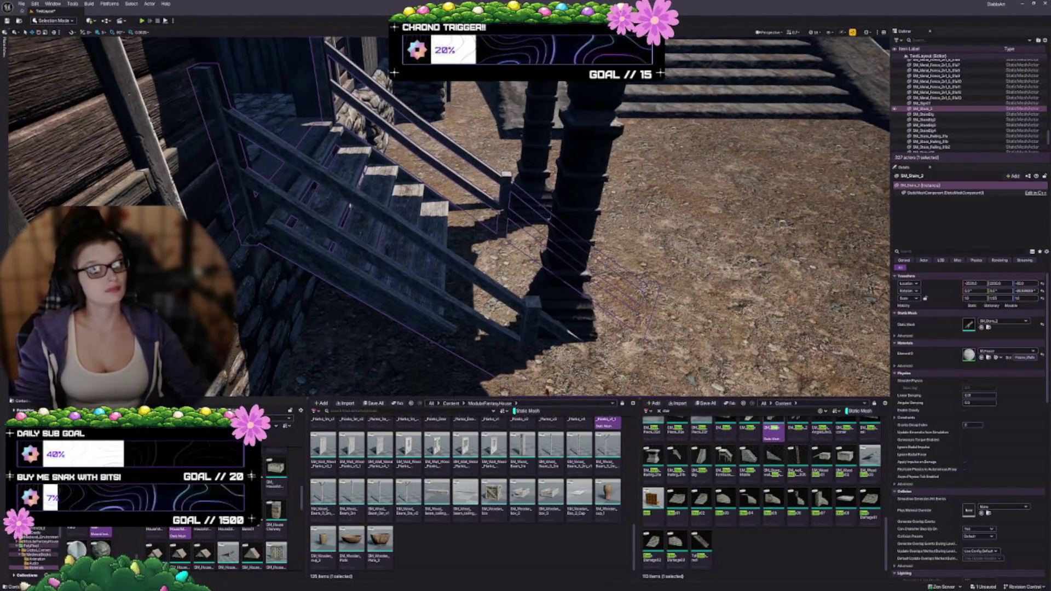
pyautogui.press('Right')
pyautogui.press('Left')
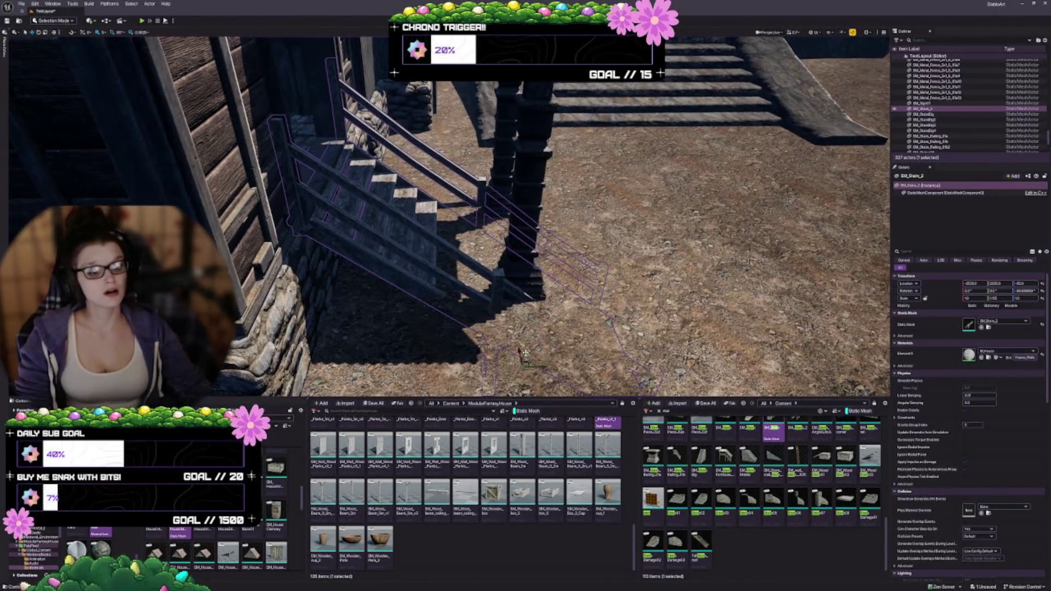
pyautogui.moveTo(524, 353); pyautogui.dragTo(527, 351)
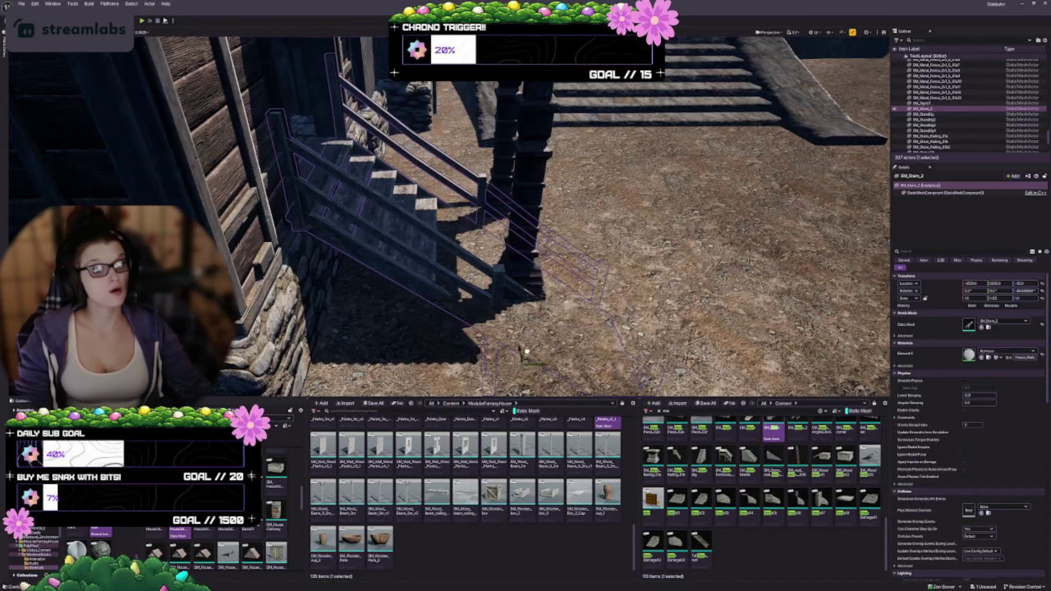
pyautogui.scroll(10, 526, 350)
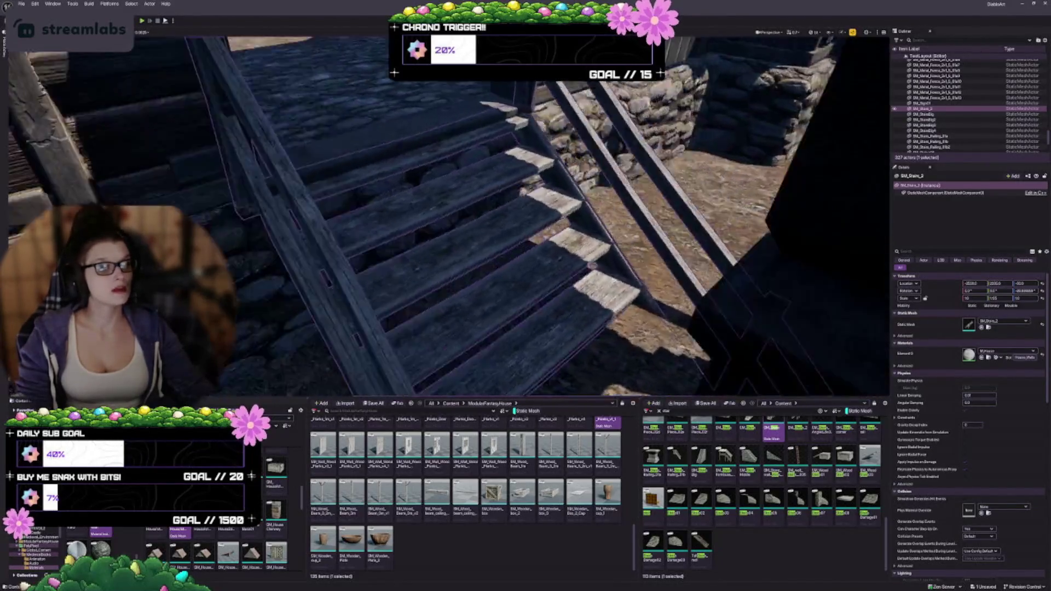
pyautogui.moveTo(526, 350); pyautogui.dragTo(438, 363)
# Shift both pillars flanking the front stairs to the left together
pyautogui.press('Escape')
pyautogui.moveTo(505, 219); pyautogui.dragTo(505, 209)
pyautogui.click(481, 206)
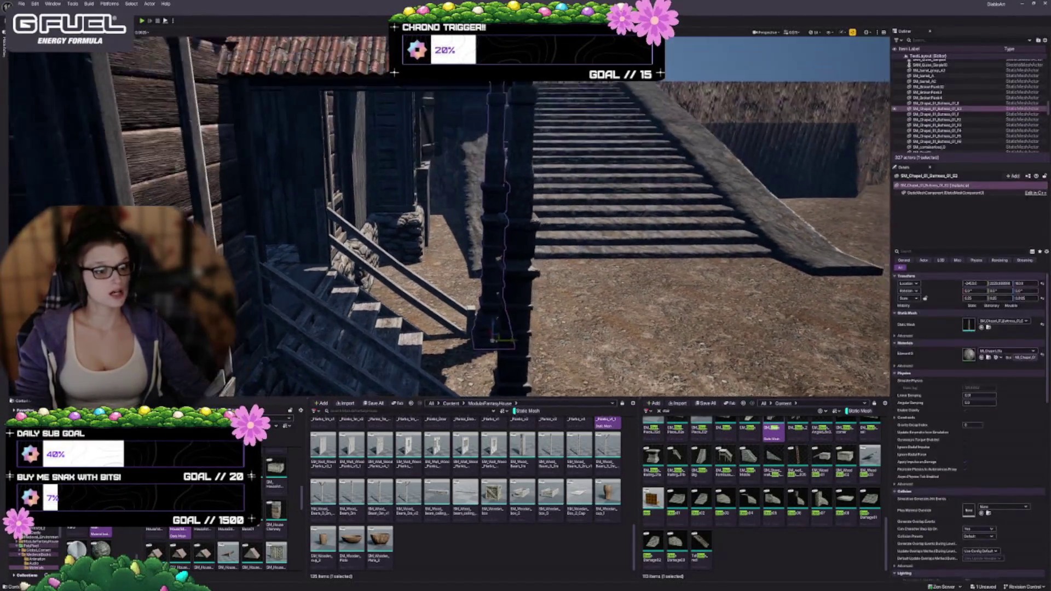
pyautogui.keyDown('ctrl'); pyautogui.click(499, 332); pyautogui.keyUp('ctrl')
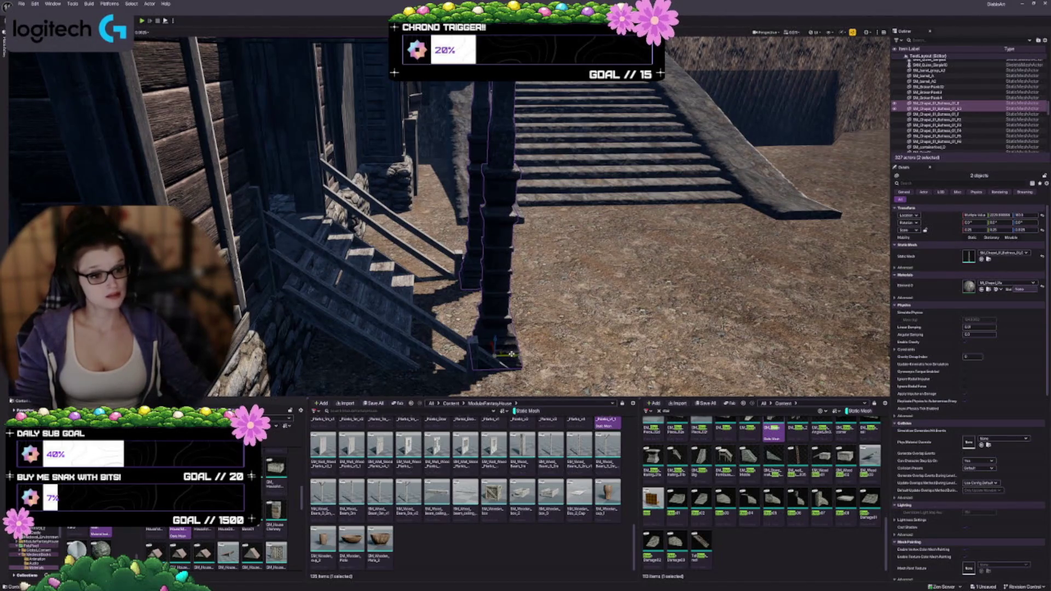
pyautogui.moveTo(512, 355); pyautogui.dragTo(494, 351)
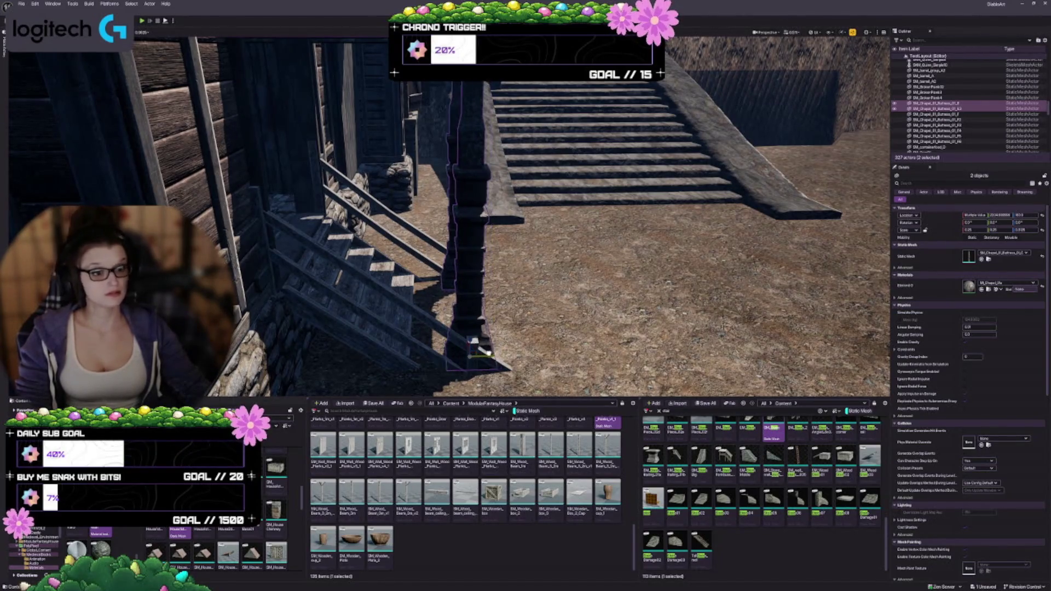
pyautogui.moveTo(475, 350); pyautogui.dragTo(437, 328)
pyautogui.press('f')
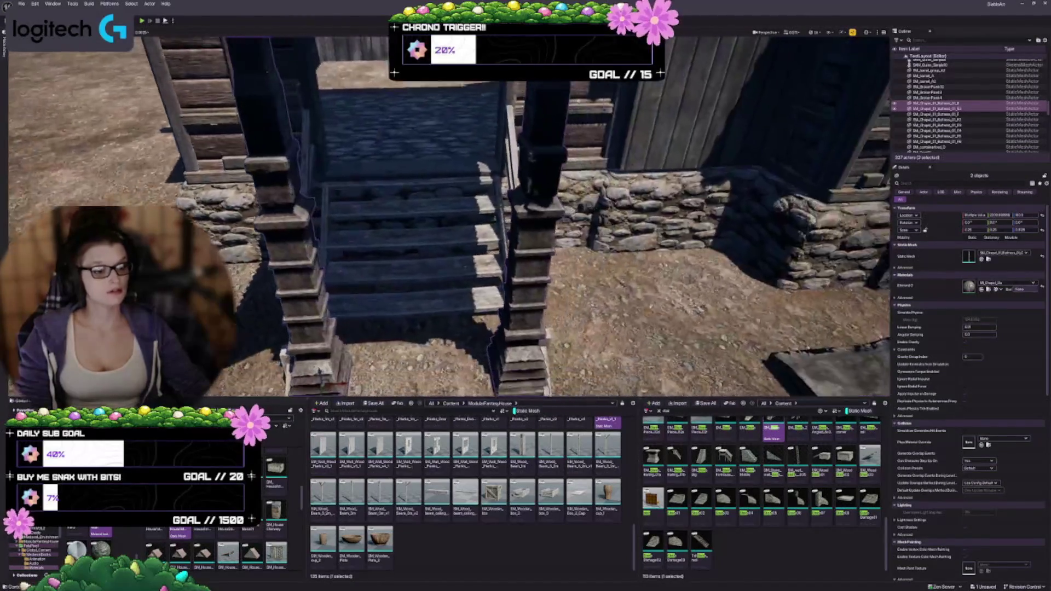
# Move the left stair pillar further left on its own
pyautogui.click(351, 274)
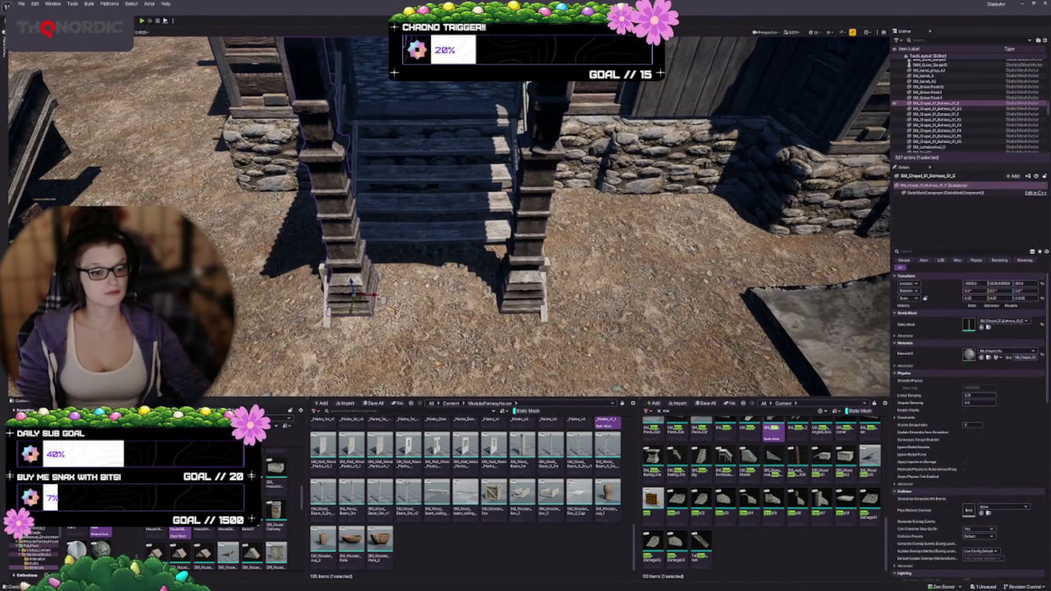
pyautogui.press('f')
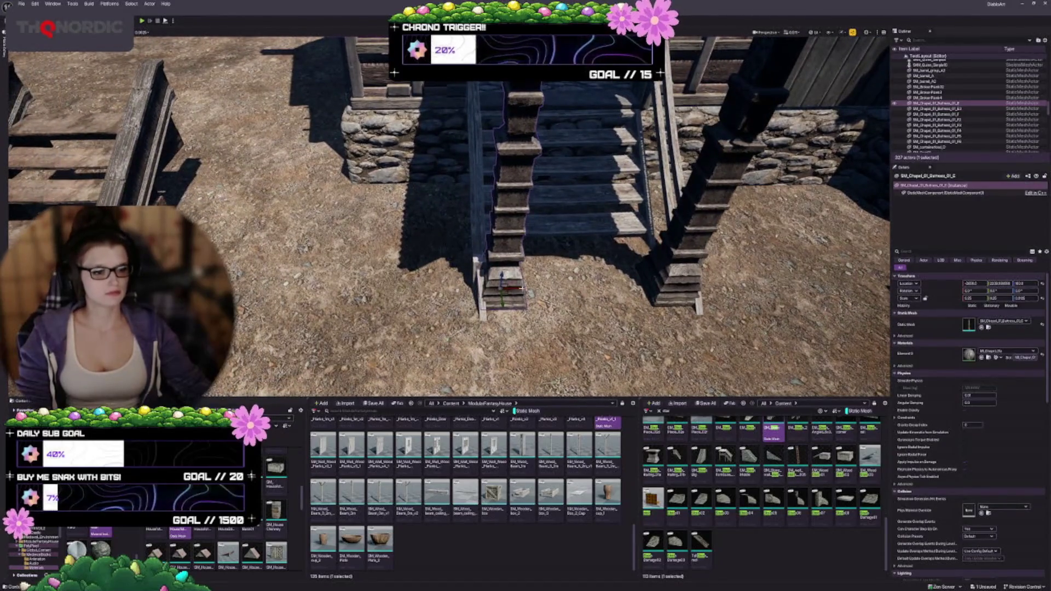
pyautogui.moveTo(487, 295); pyautogui.dragTo(505, 289)
pyautogui.press('d')
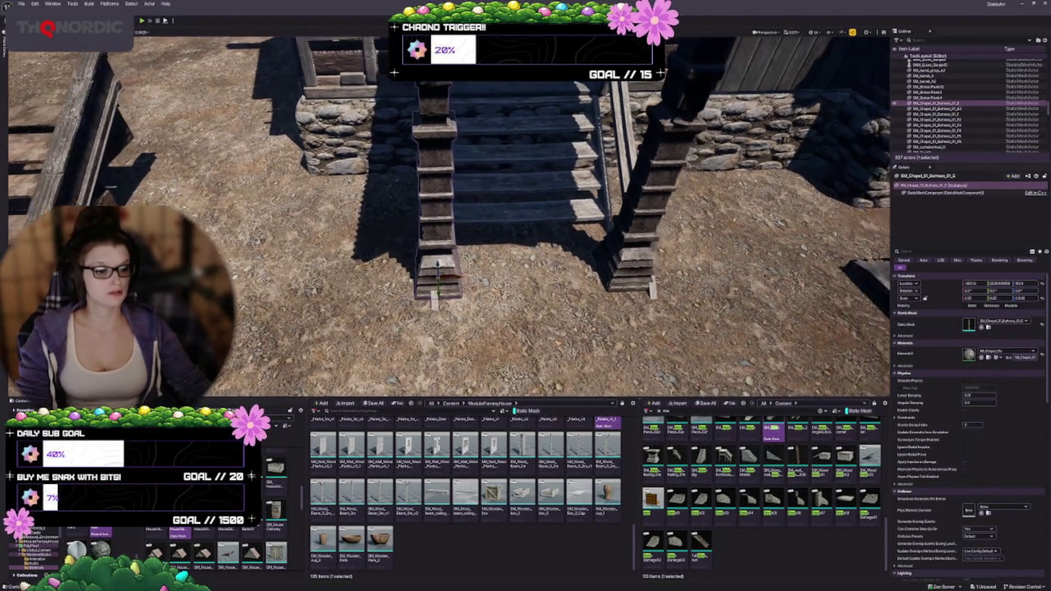
pyautogui.moveTo(434, 265); pyautogui.dragTo(428, 264)
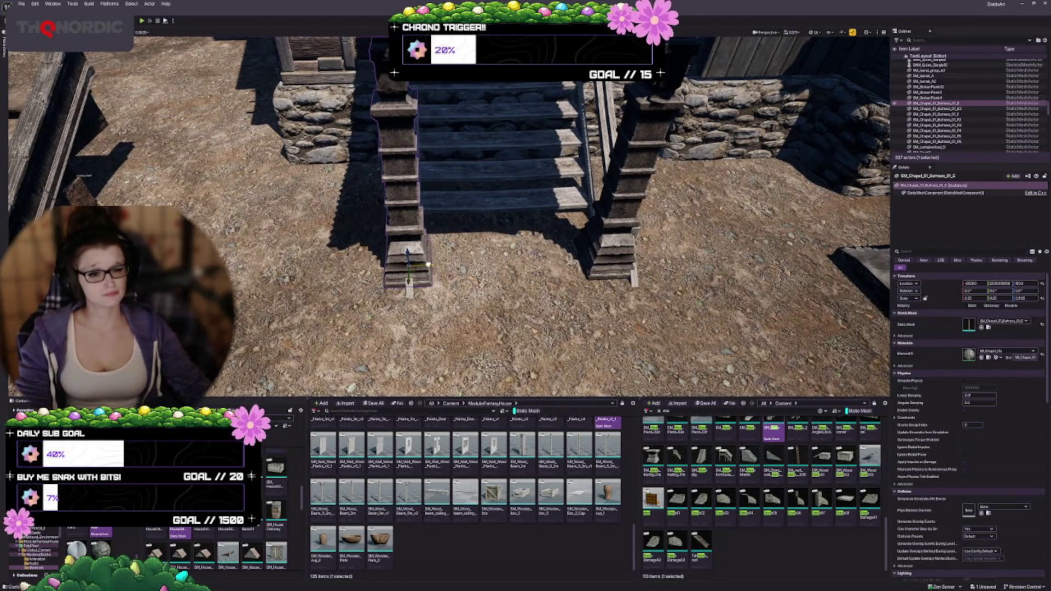
pyautogui.press('d')
pyautogui.click(516, 258)
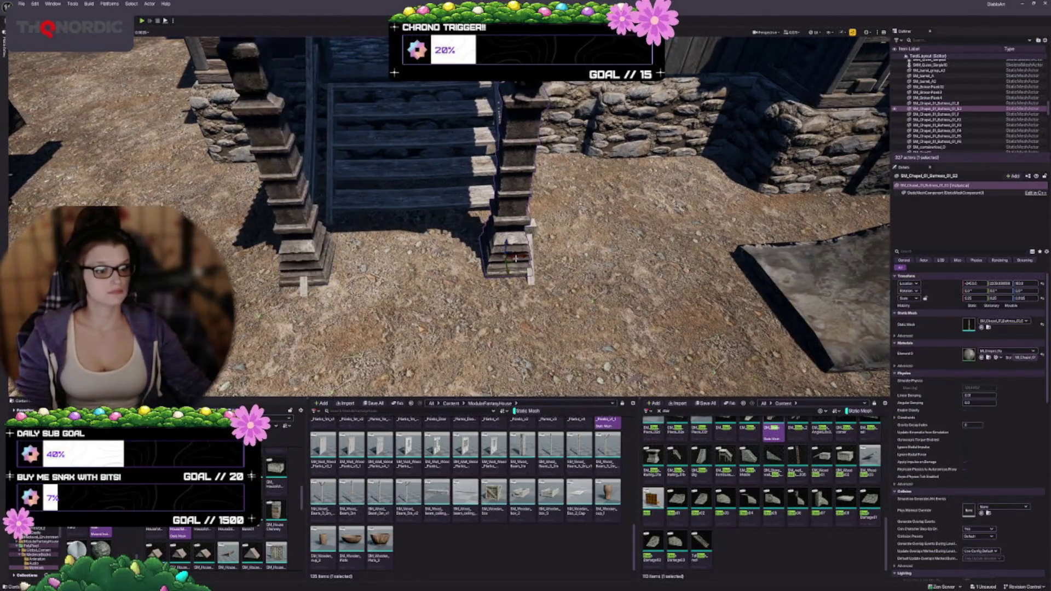
pyautogui.press('d')
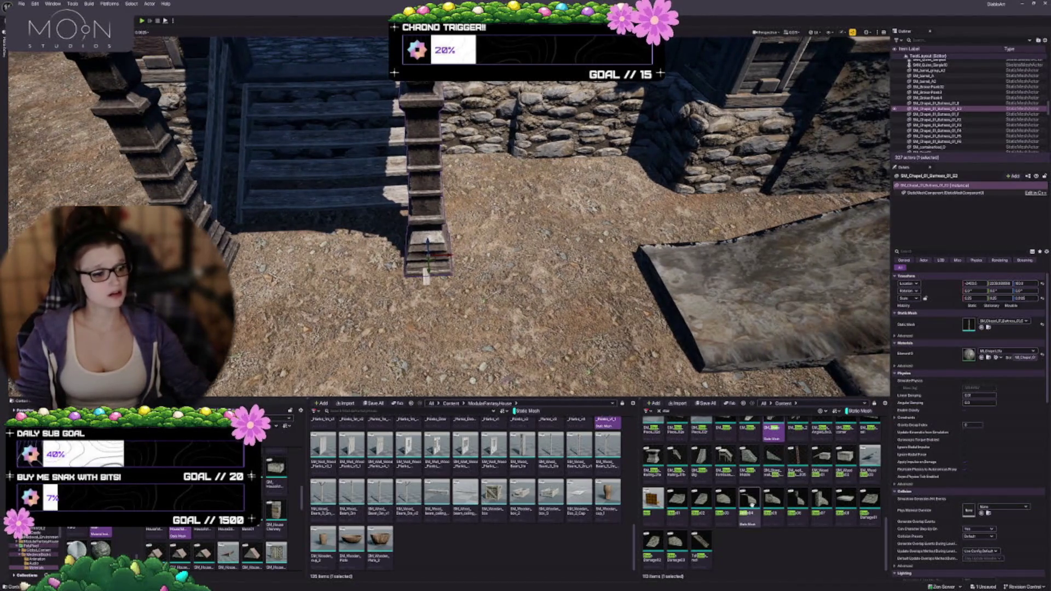
pyautogui.scroll(2, 750, 481)
# Select both pillars beside the staircase and move them to the right
pyautogui.press('a')
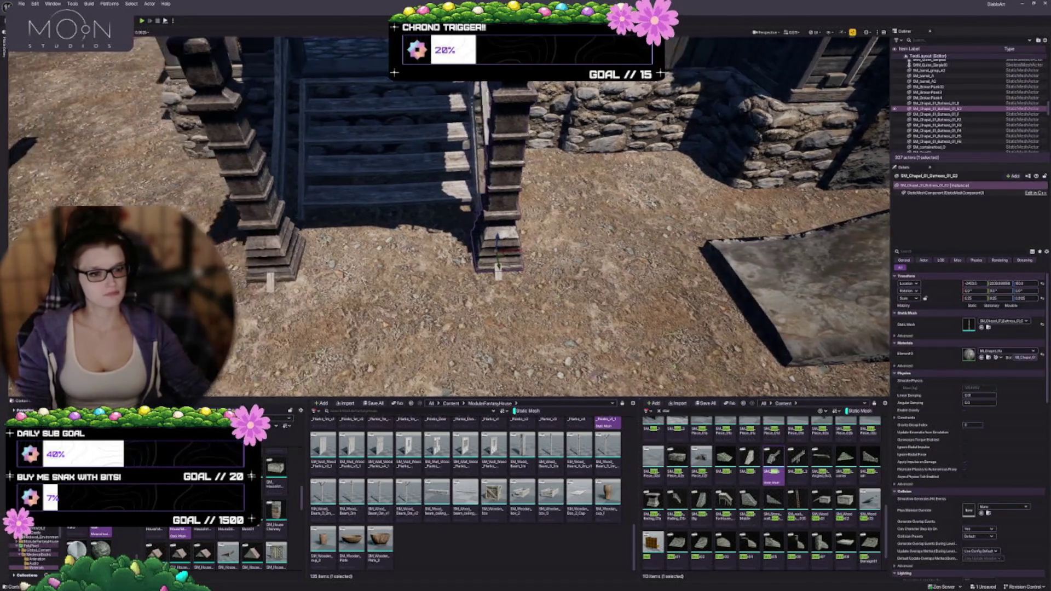
pyautogui.press('Escape')
pyautogui.press('a')
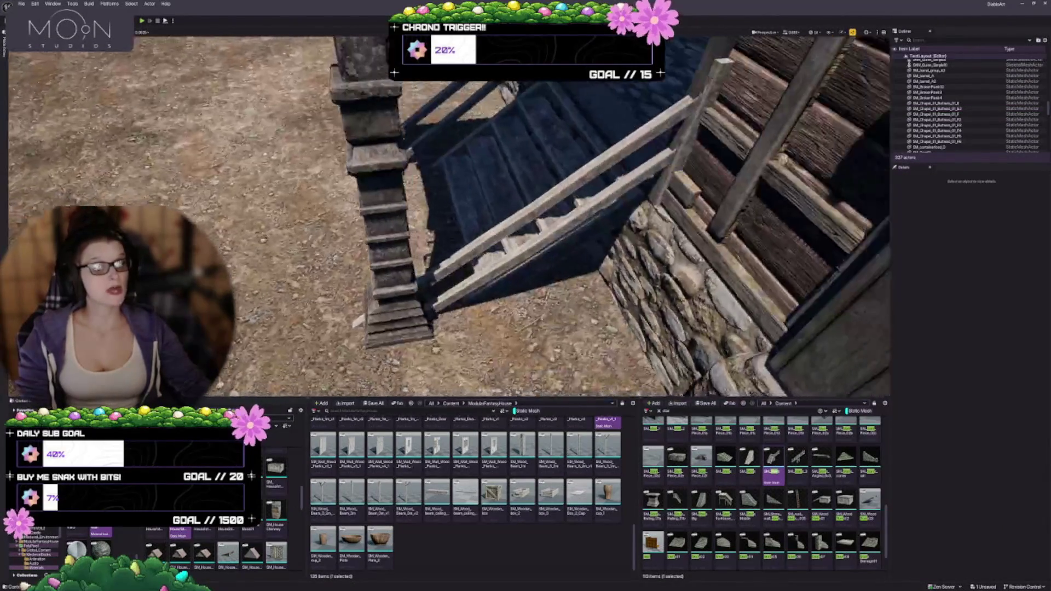
pyautogui.press('a')
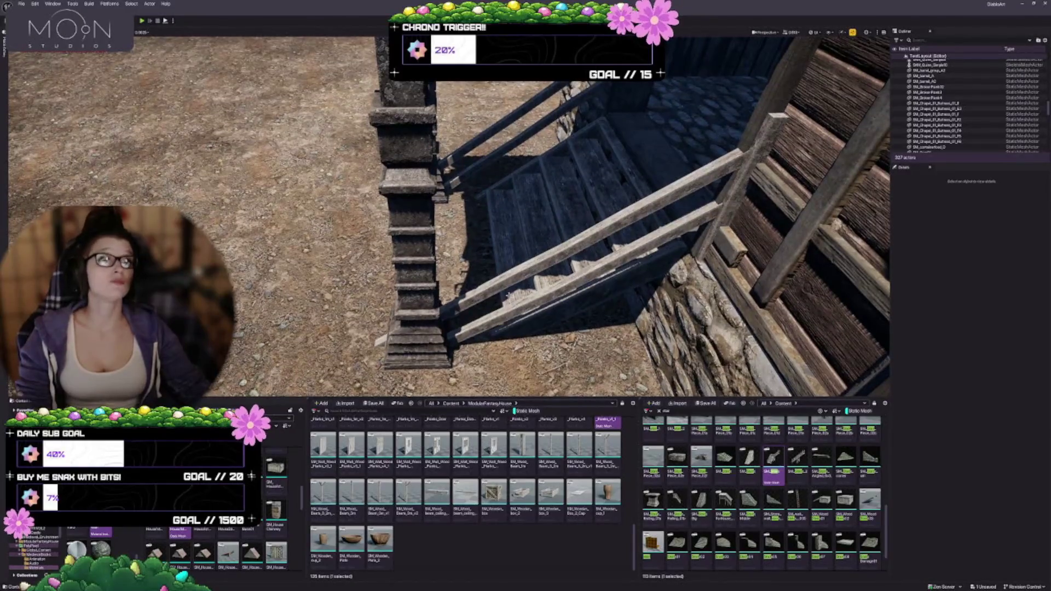
pyautogui.press('d')
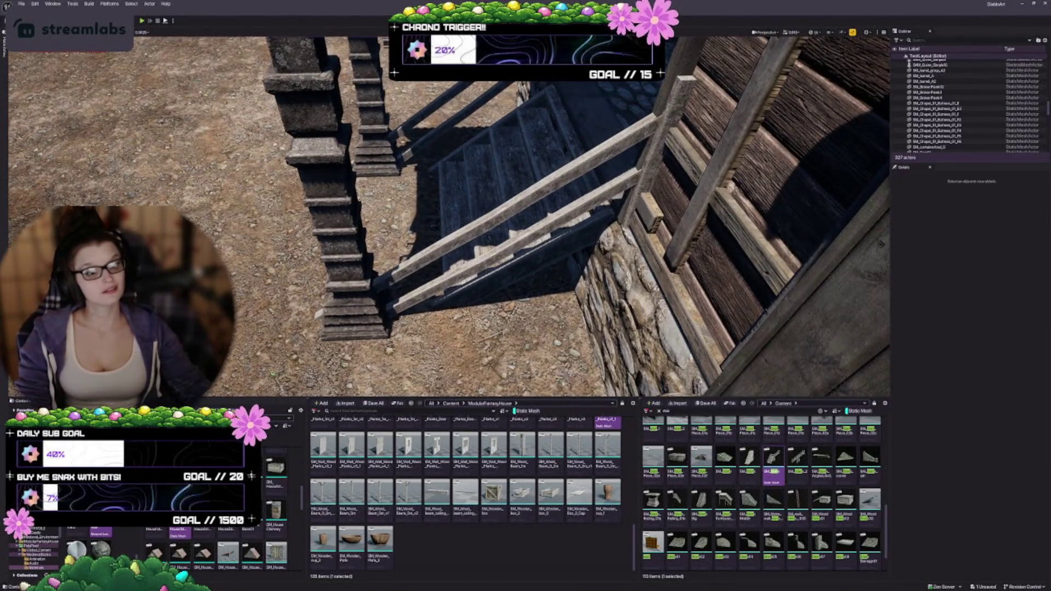
pyautogui.click(376, 164)
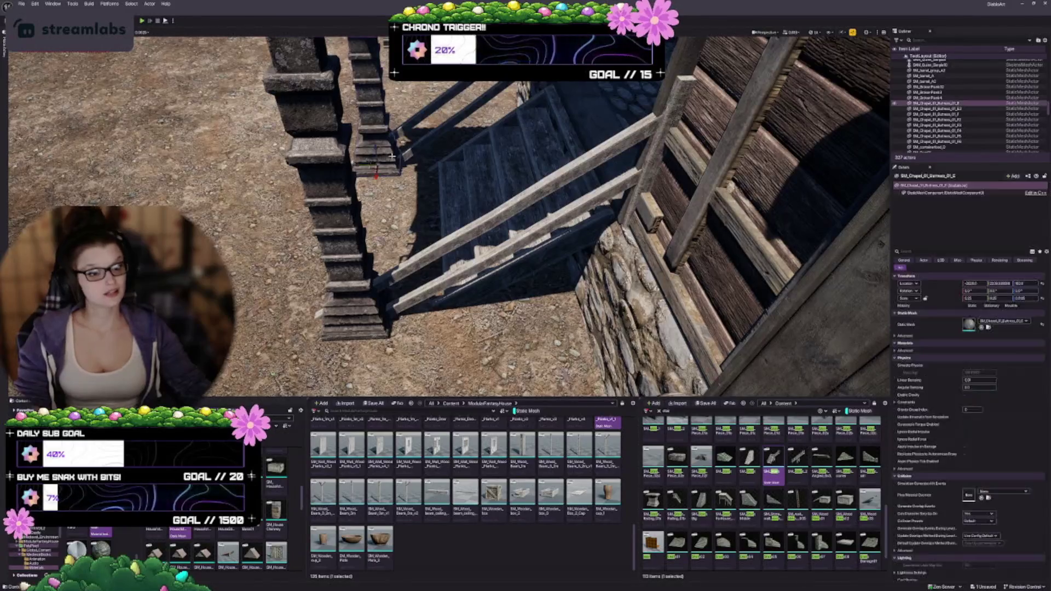
pyautogui.keyDown('ctrl'); pyautogui.click(936, 108); pyautogui.keyUp('ctrl')
pyautogui.press('s')
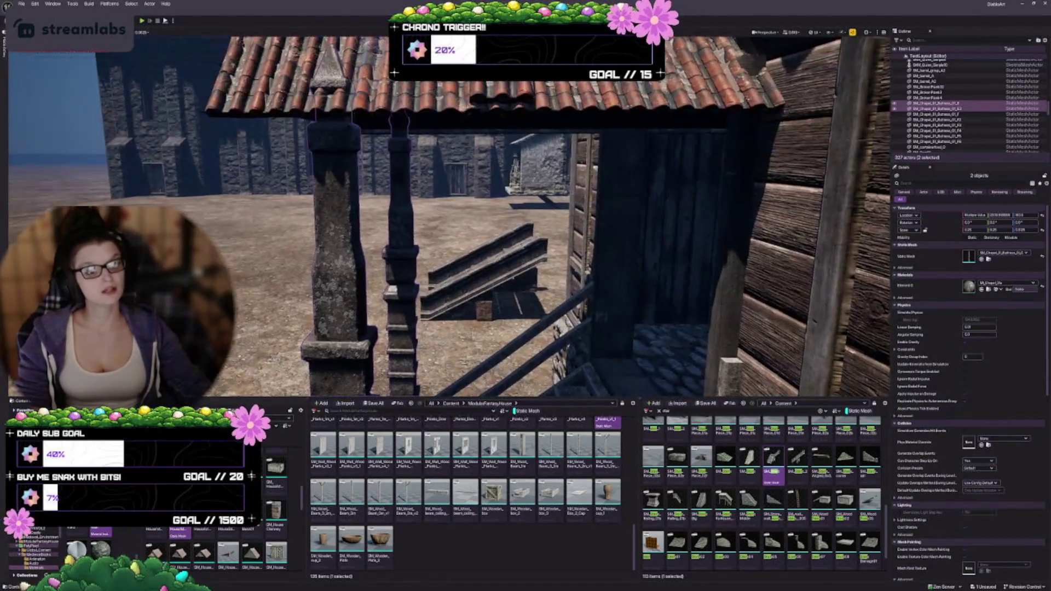
pyautogui.press('w')
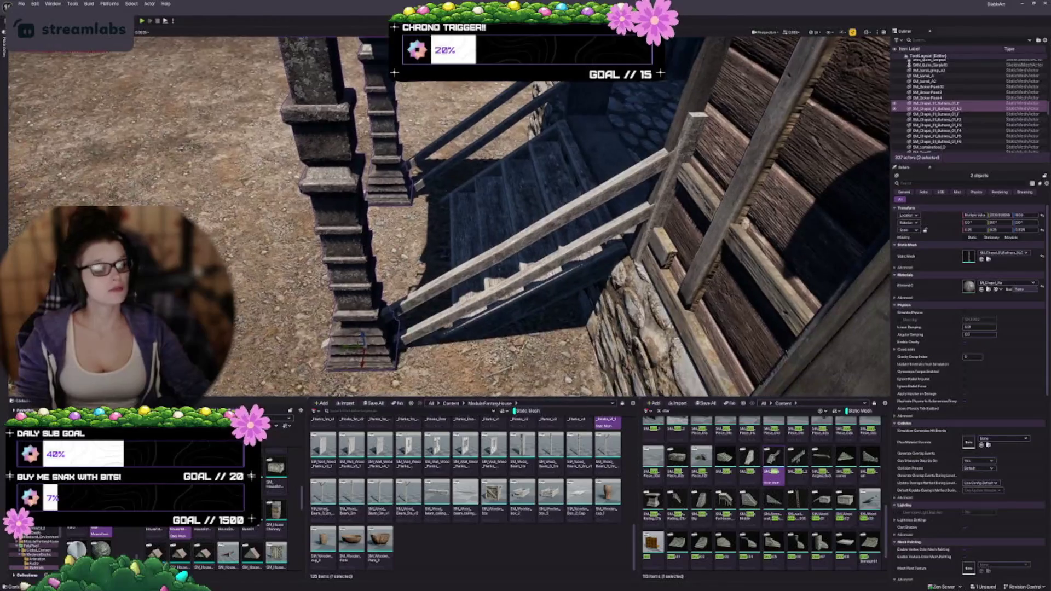
pyautogui.moveTo(346, 347); pyautogui.dragTo(391, 346)
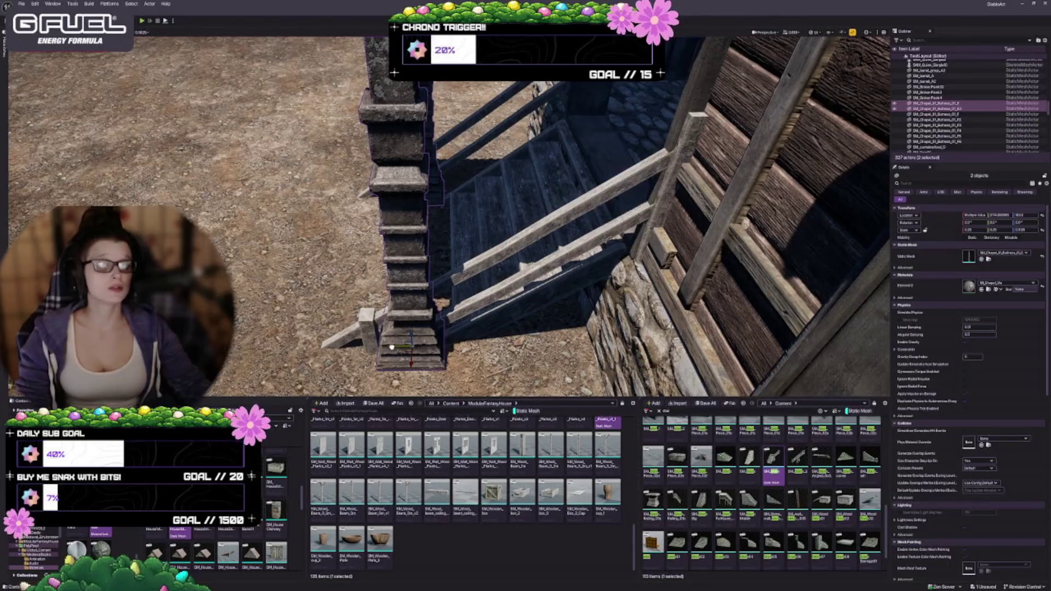
# Select the house roof from under the eaves and slide it sideways
pyautogui.moveTo(391, 347); pyautogui.dragTo(258, 342)
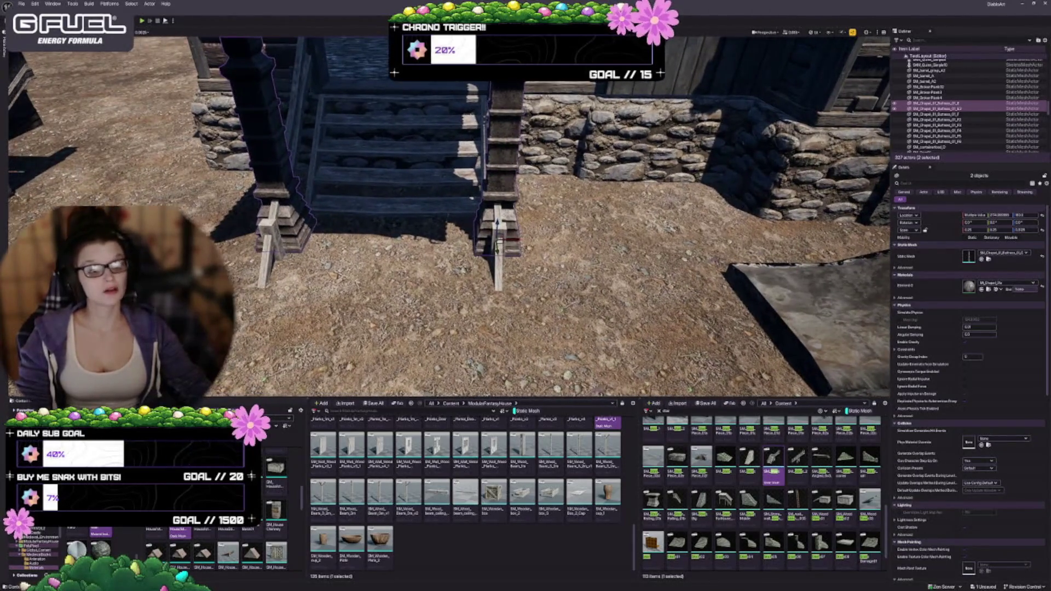
pyautogui.moveTo(452, 126); pyautogui.dragTo(452, 225)
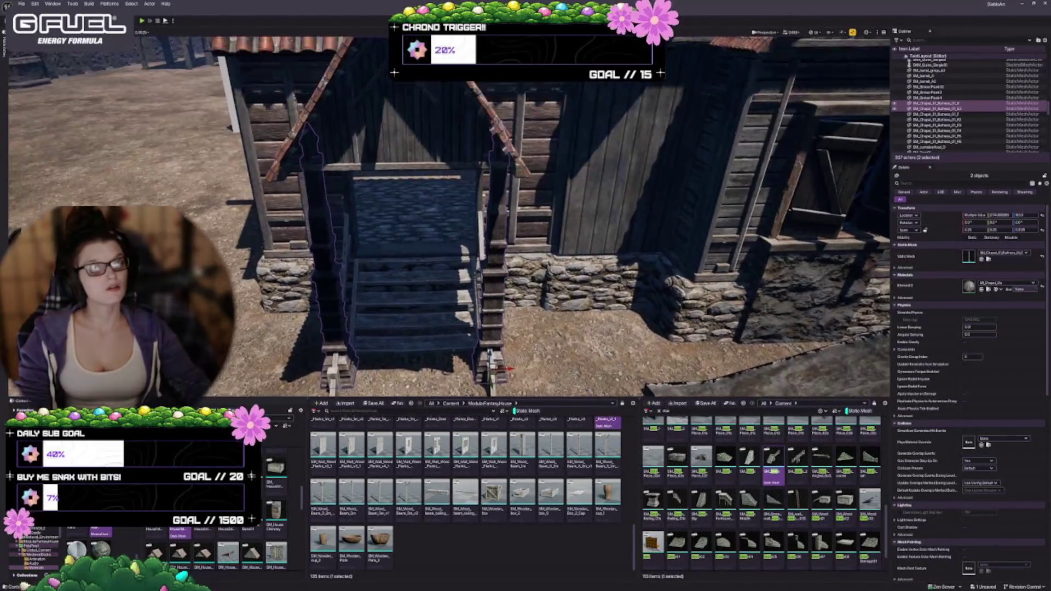
pyautogui.press('Escape')
pyautogui.moveTo(383, 252)
pyautogui.mouseDown()
pyautogui.moveTo(371, 233)
pyautogui.moveTo(382, 222)
pyautogui.mouseUp()
pyautogui.click(371, 233)
pyautogui.moveTo(434, 180)
pyautogui.mouseDown()
pyautogui.moveTo(365, 180)
pyautogui.moveTo(381, 178)
pyautogui.mouseUp()
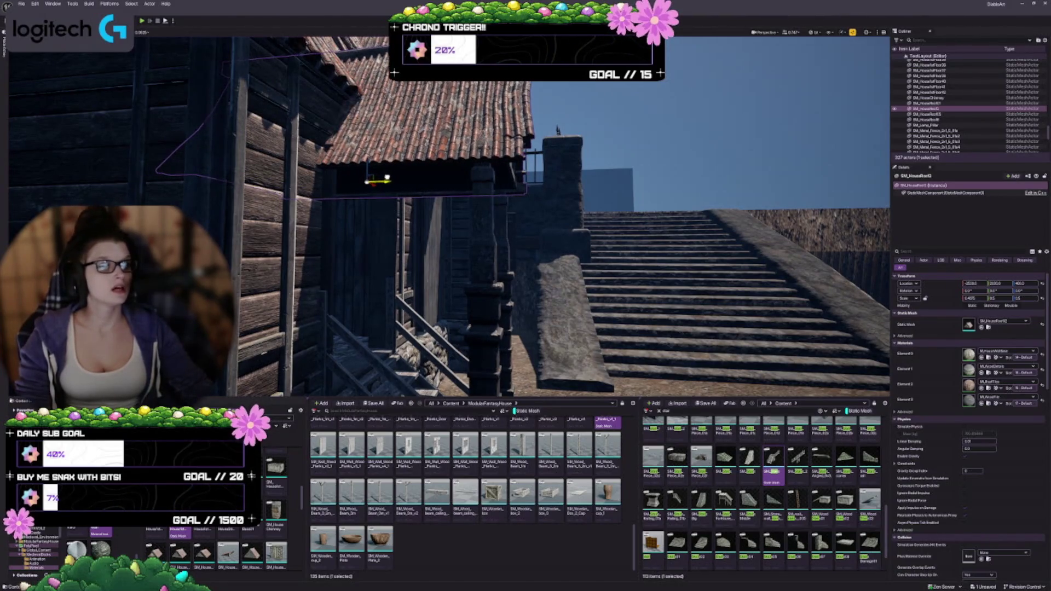
# Nudge the roof back, then select the porch gable roof and widen it
pyautogui.moveTo(387, 177); pyautogui.dragTo(389, 178)
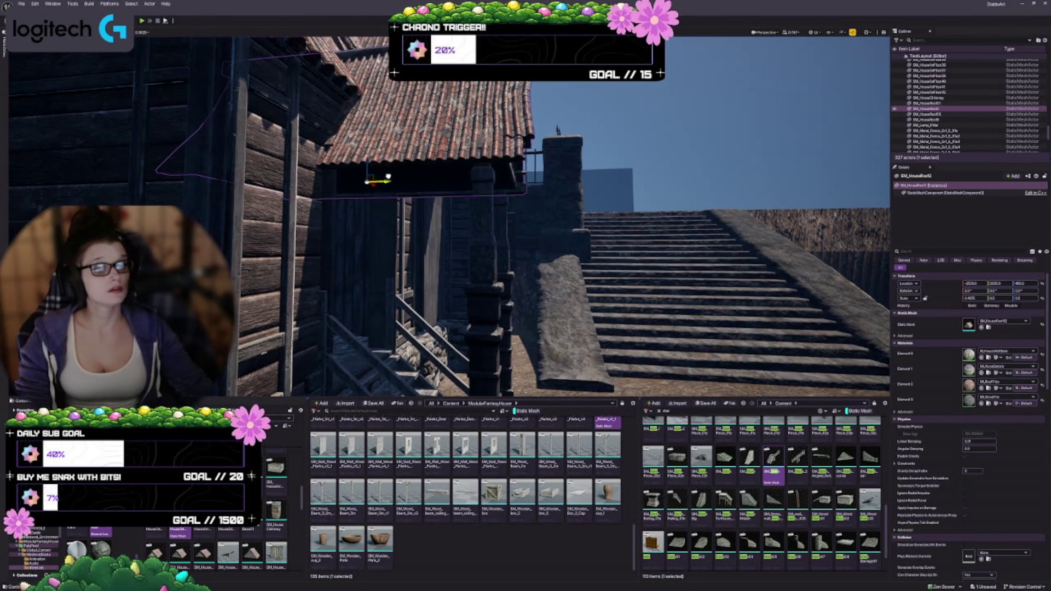
pyautogui.moveTo(472, 198); pyautogui.dragTo(507, 291)
pyautogui.press('Escape')
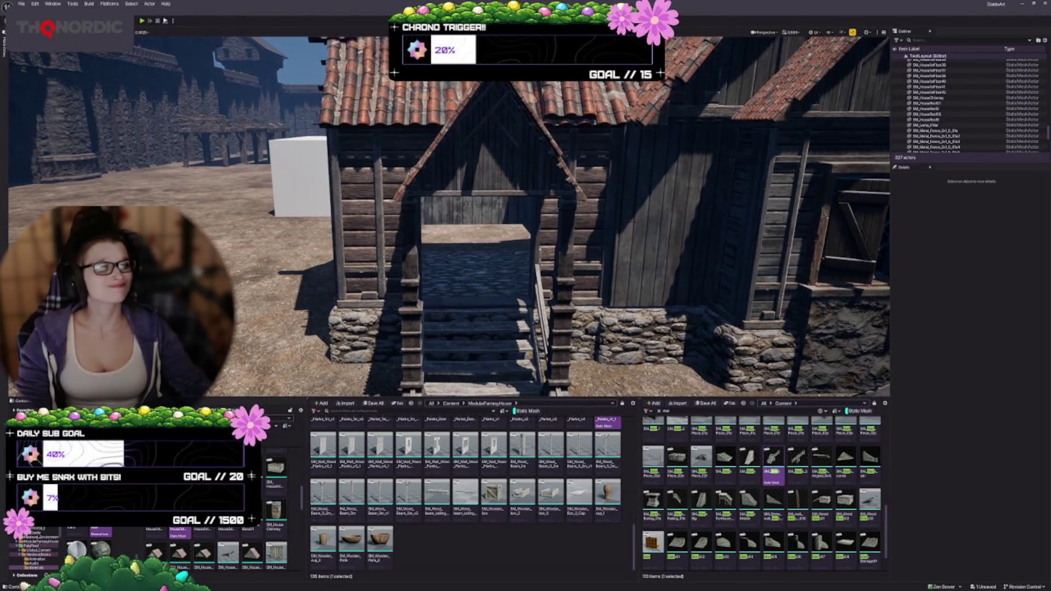
pyautogui.click(487, 165)
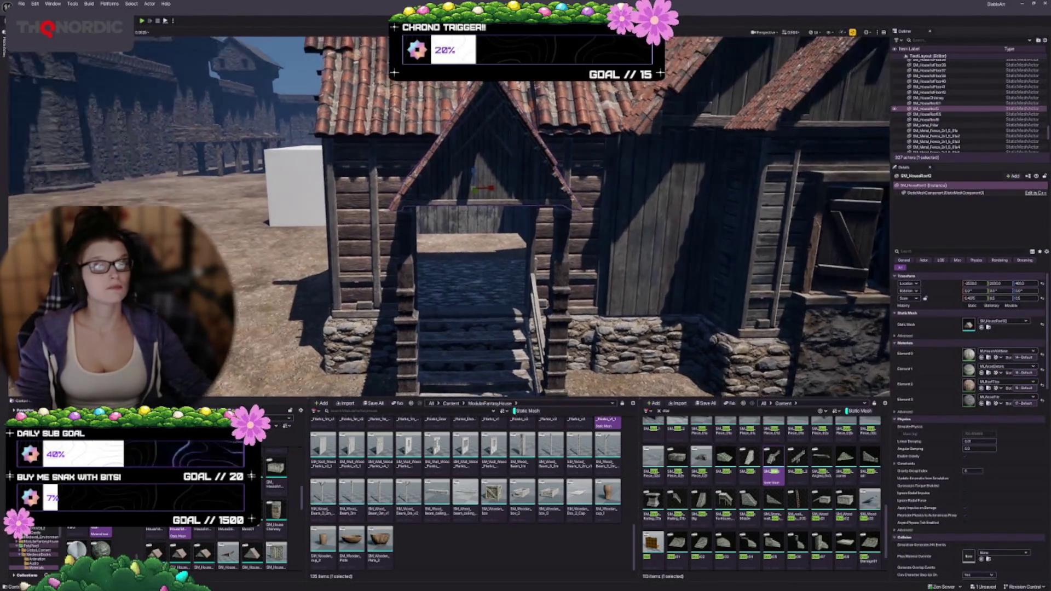
pyautogui.moveTo(488, 158); pyautogui.dragTo(489, 158)
pyautogui.moveTo(439, 180); pyautogui.dragTo(454, 180)
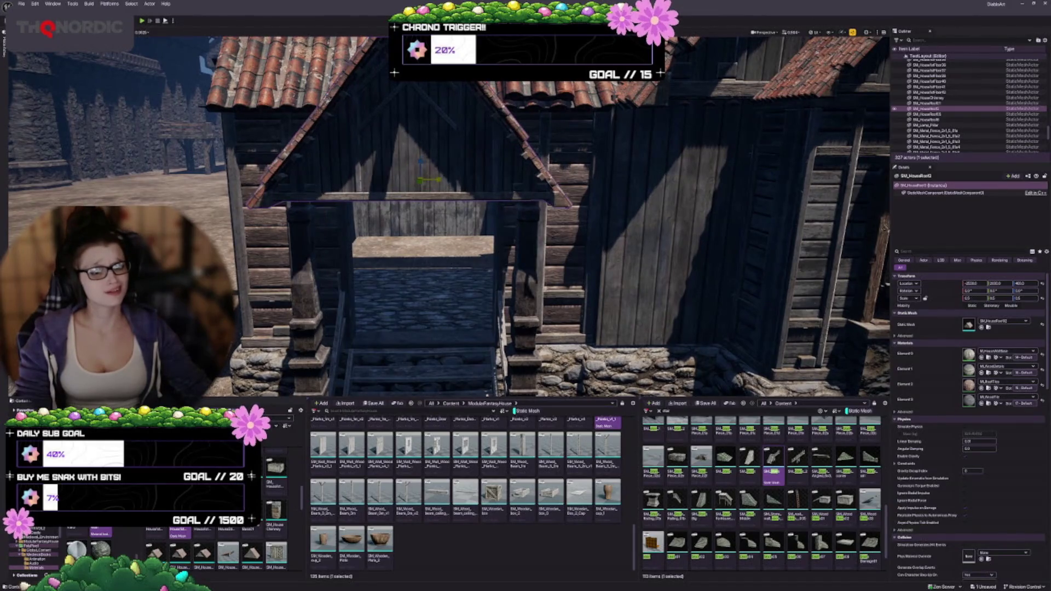
pyautogui.press('Escape')
pyautogui.scroll(-5, 475, 283)
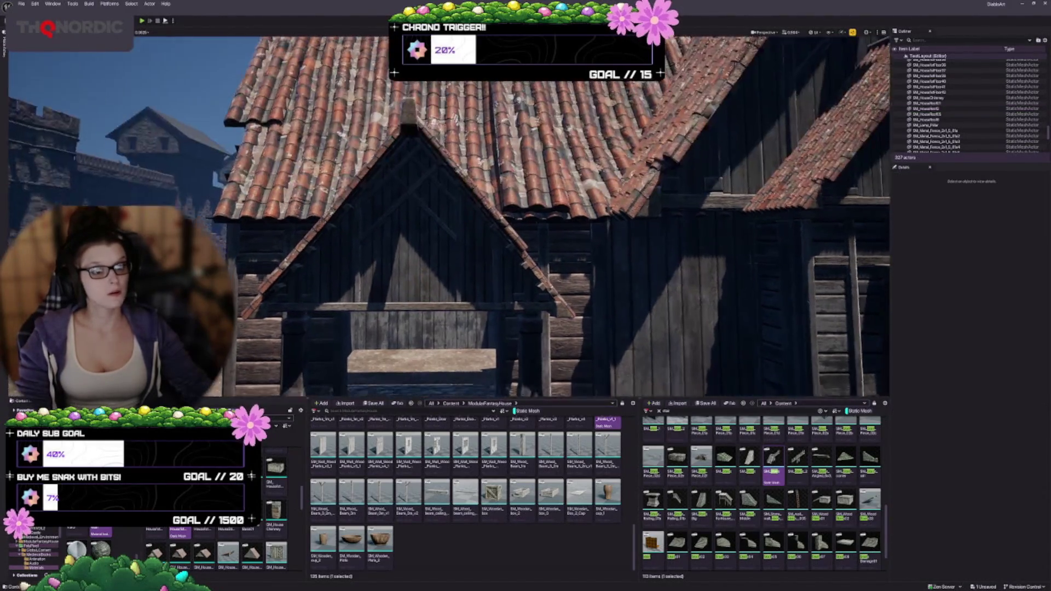
pyautogui.scroll(-5, 475, 280)
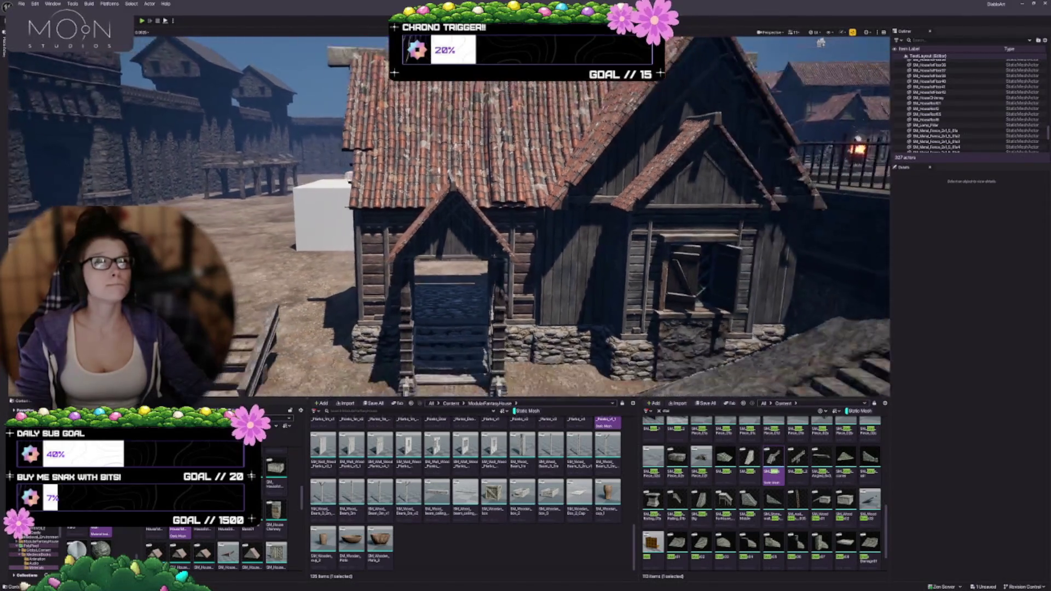
# Lower the porch gable roof over the entrance steps, then raise it slightly to settle it
pyautogui.click(452, 214)
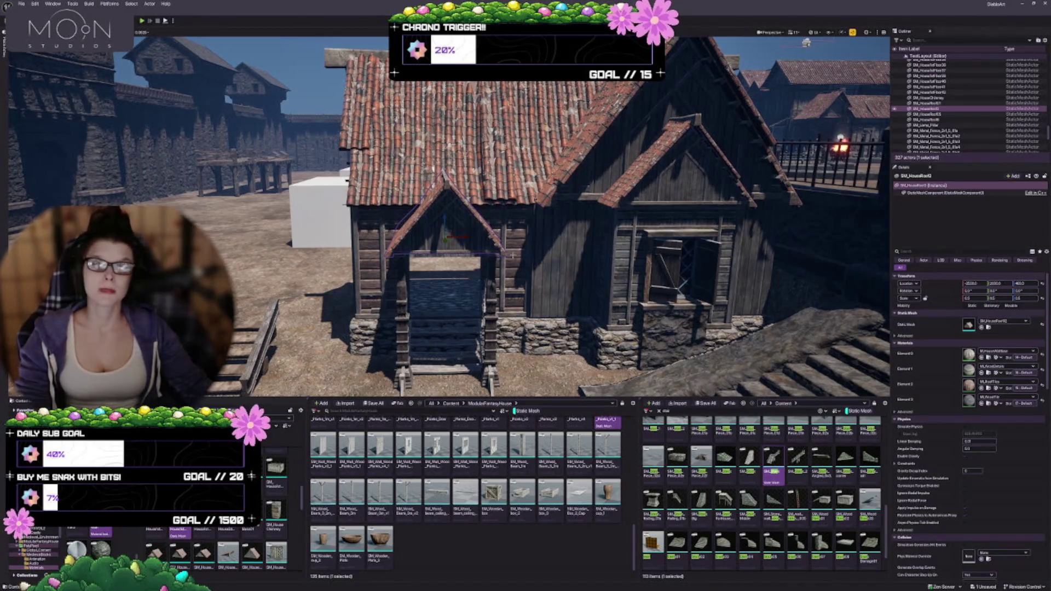
pyautogui.moveTo(513, 255)
pyautogui.mouseDown()
pyautogui.moveTo(513, 277)
pyautogui.moveTo(512, 246)
pyautogui.mouseUp()
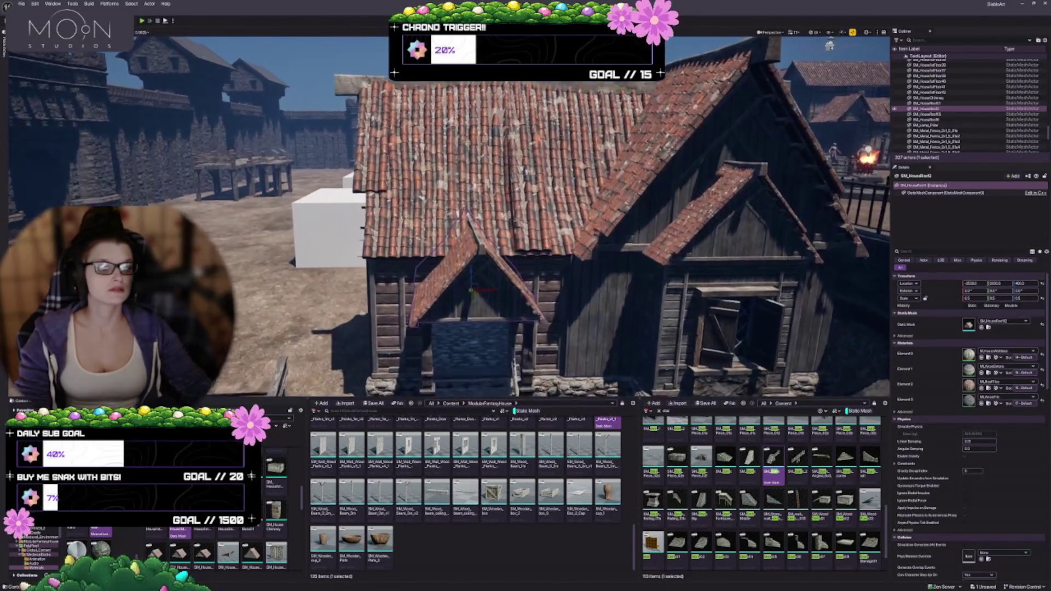
pyautogui.scroll(8, 592, 220)
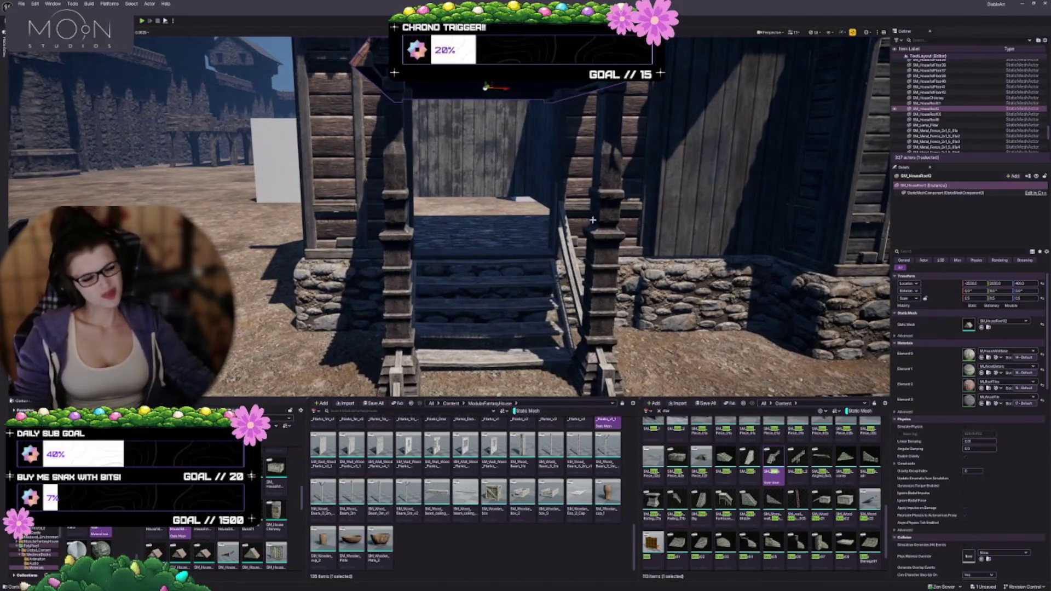
pyautogui.scroll(-5, 592, 220)
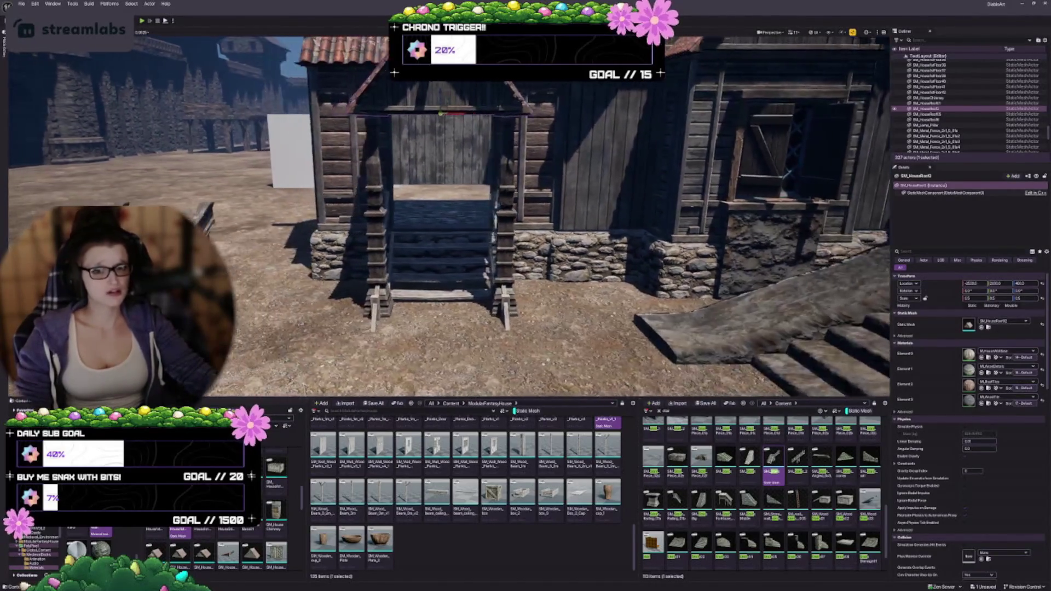
pyautogui.scroll(-3, 592, 220)
pyautogui.scroll(-3, 592, 220)
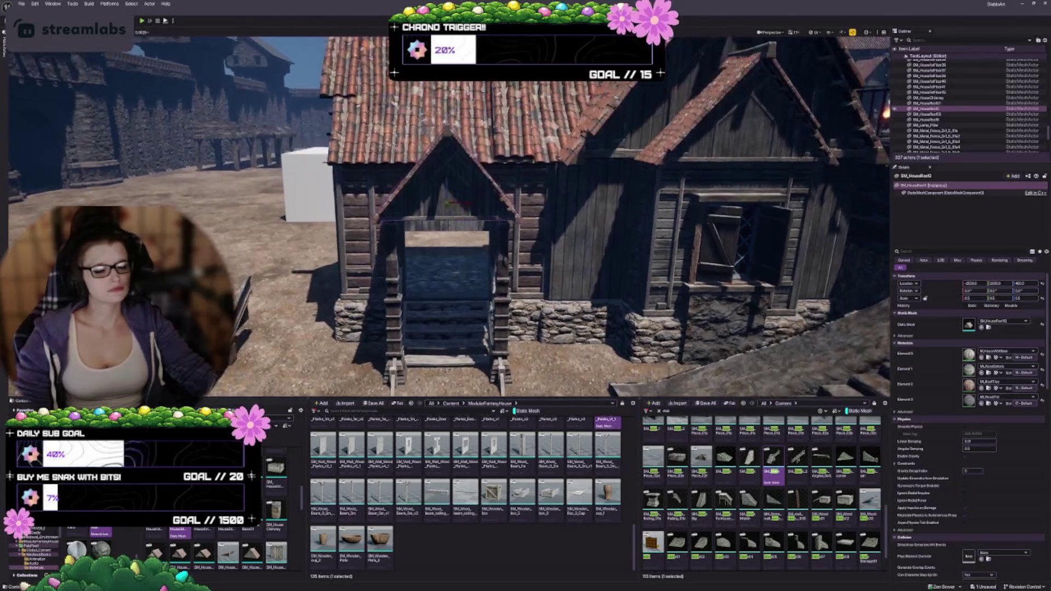
pyautogui.scroll(2, 592, 219)
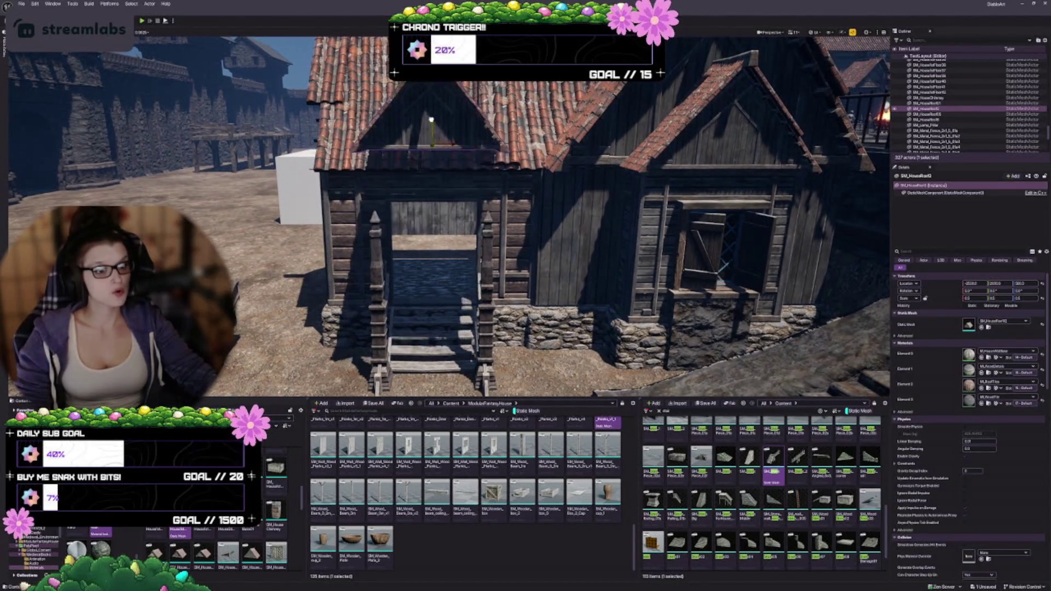
pyautogui.moveTo(430, 119); pyautogui.dragTo(424, 164)
pyautogui.scroll(3, 449, 216)
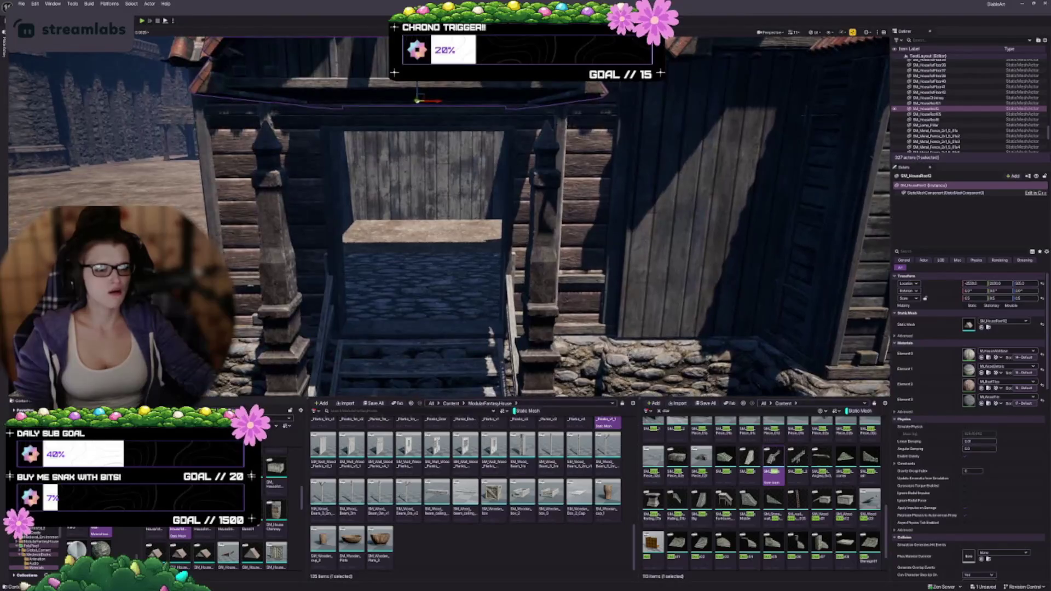
pyautogui.moveTo(417, 93)
pyautogui.mouseDown()
pyautogui.moveTo(417, 143)
pyautogui.moveTo(417, 126)
pyautogui.mouseUp()
pyautogui.press('f')
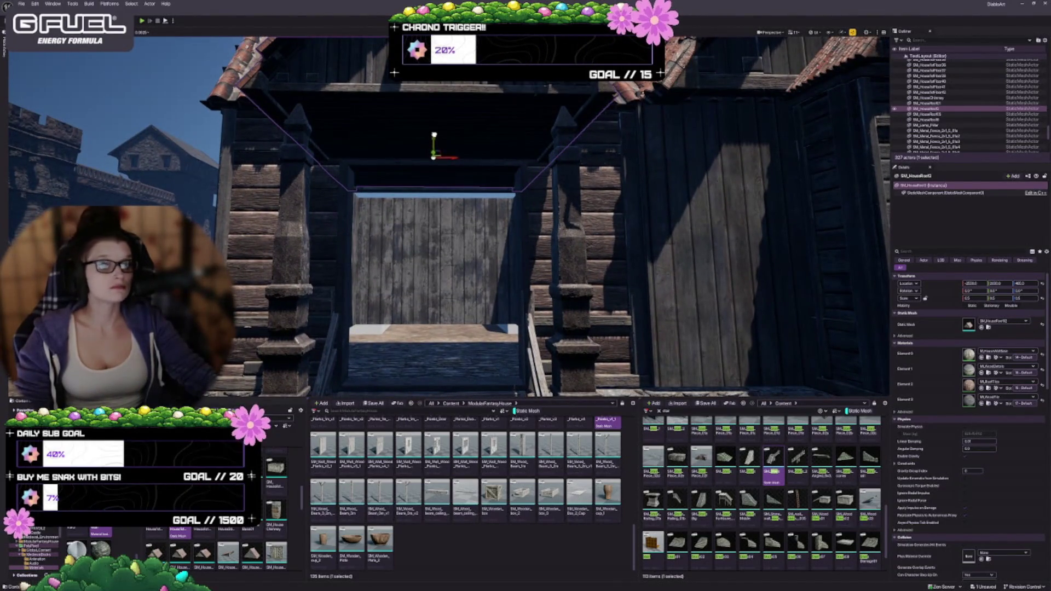
pyautogui.moveTo(434, 145); pyautogui.dragTo(434, 134)
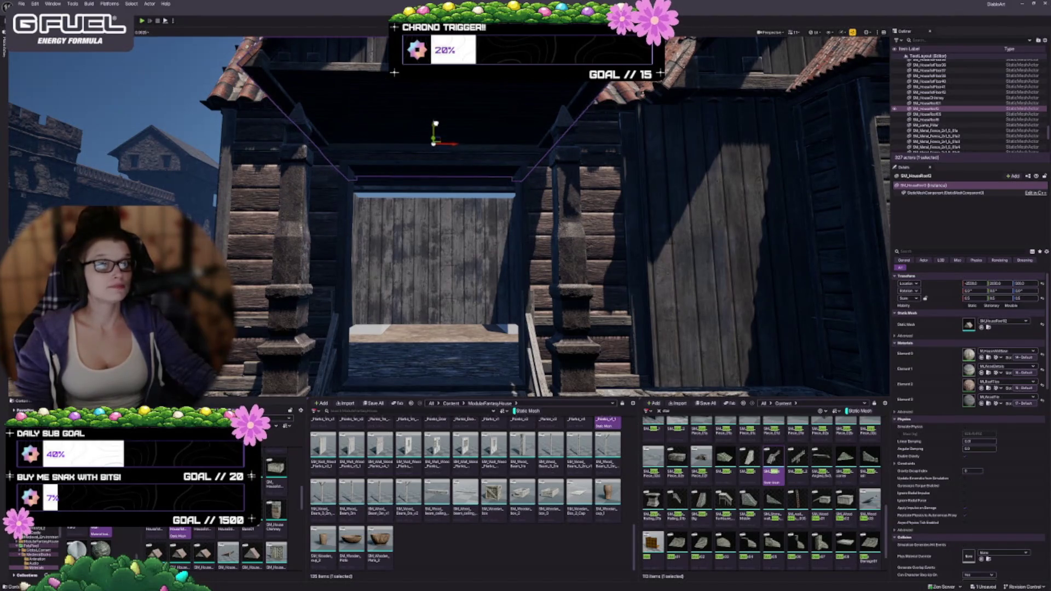
pyautogui.scroll(-5, 450, 217)
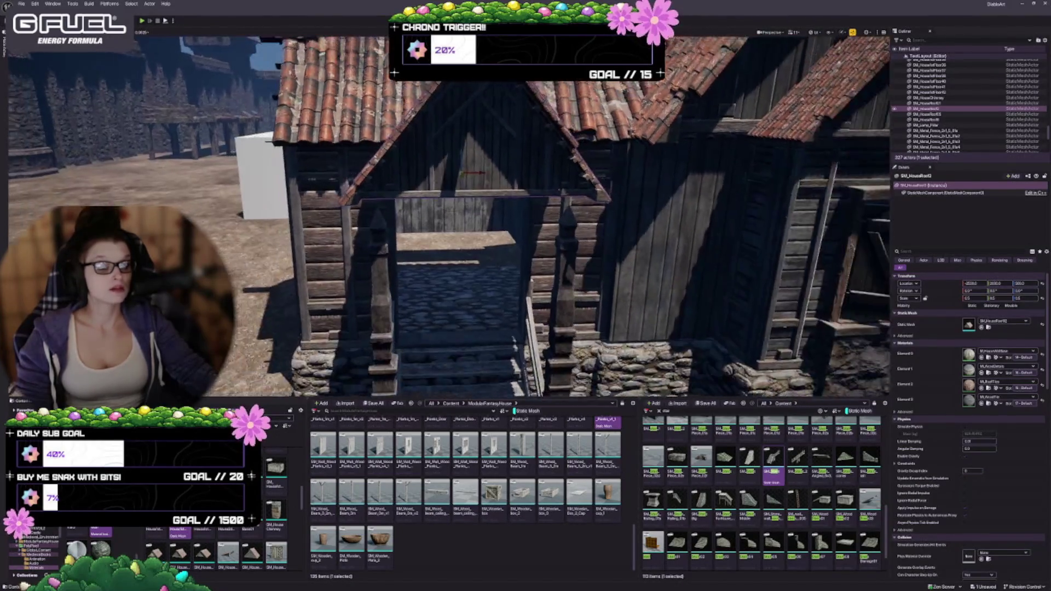
pyautogui.scroll(-3, 449, 216)
# Scale the side roof piece taller and longer and slide it along its length
pyautogui.moveTo(448, 219); pyautogui.dragTo(273, 219)
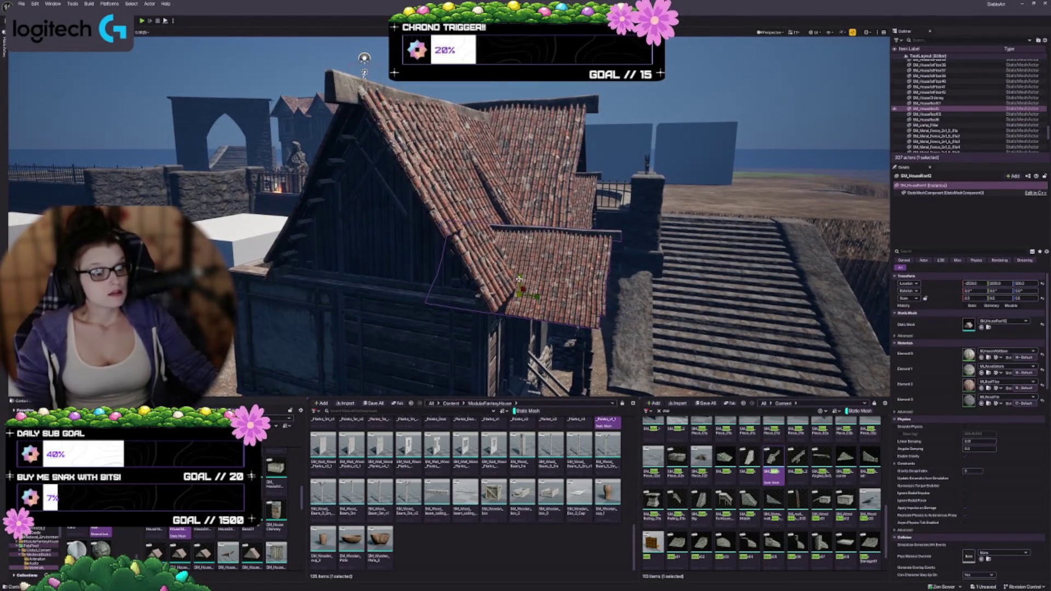
pyautogui.moveTo(519, 278); pyautogui.dragTo(519, 276)
pyautogui.press('w')
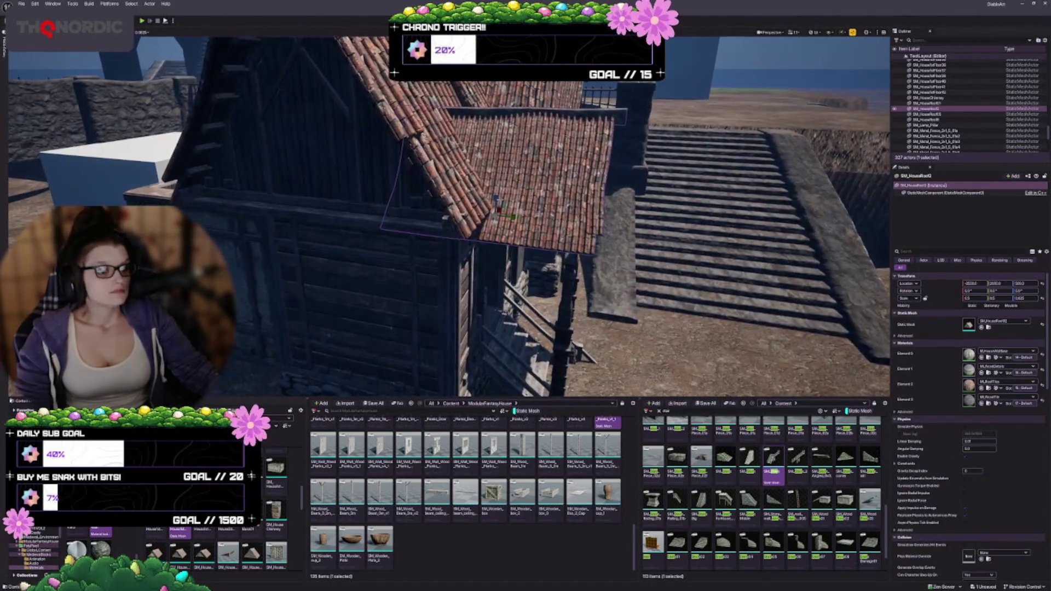
pyautogui.moveTo(513, 218)
pyautogui.mouseDown()
pyautogui.moveTo(563, 219)
pyautogui.moveTo(482, 218)
pyautogui.mouseUp()
pyautogui.press('f')
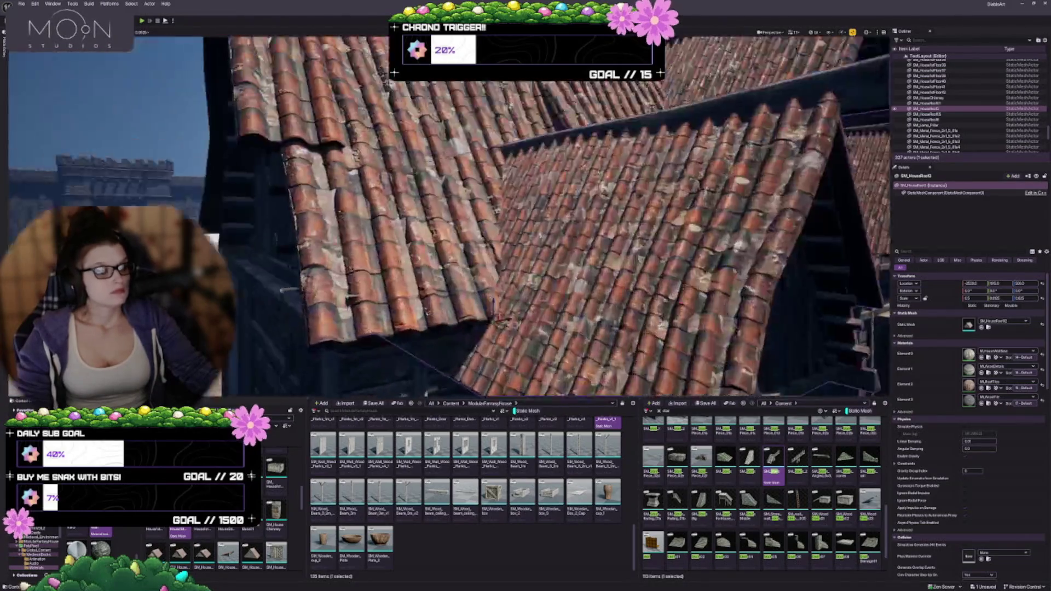
pyautogui.moveTo(481, 163)
pyautogui.mouseDown()
pyautogui.moveTo(470, 164)
pyautogui.moveTo(492, 163)
pyautogui.moveTo(481, 163)
pyautogui.mouseUp()
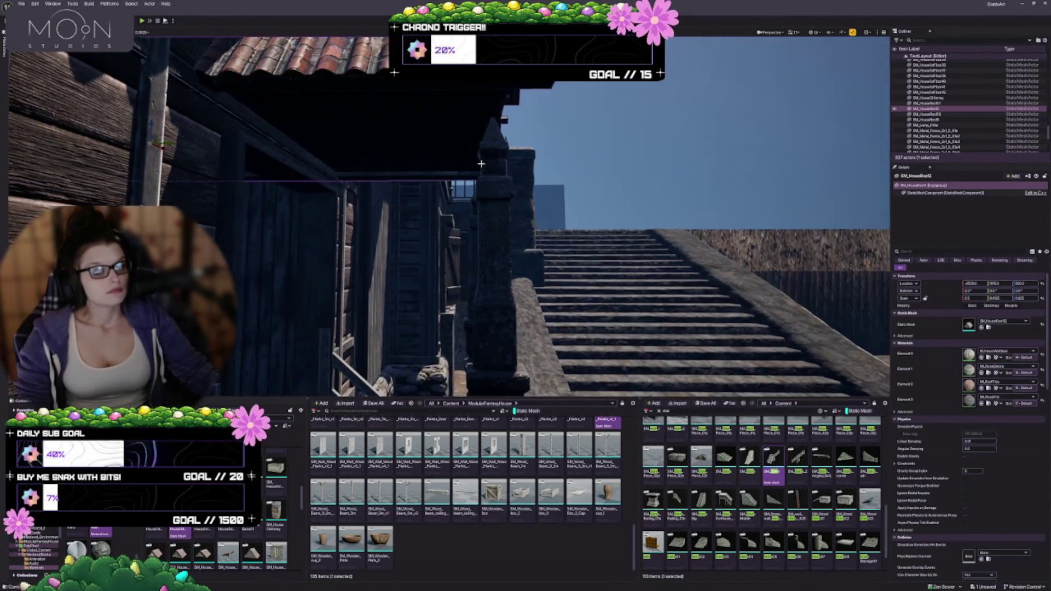
pyautogui.moveTo(170, 143); pyautogui.dragTo(201, 146)
pyautogui.press('d')
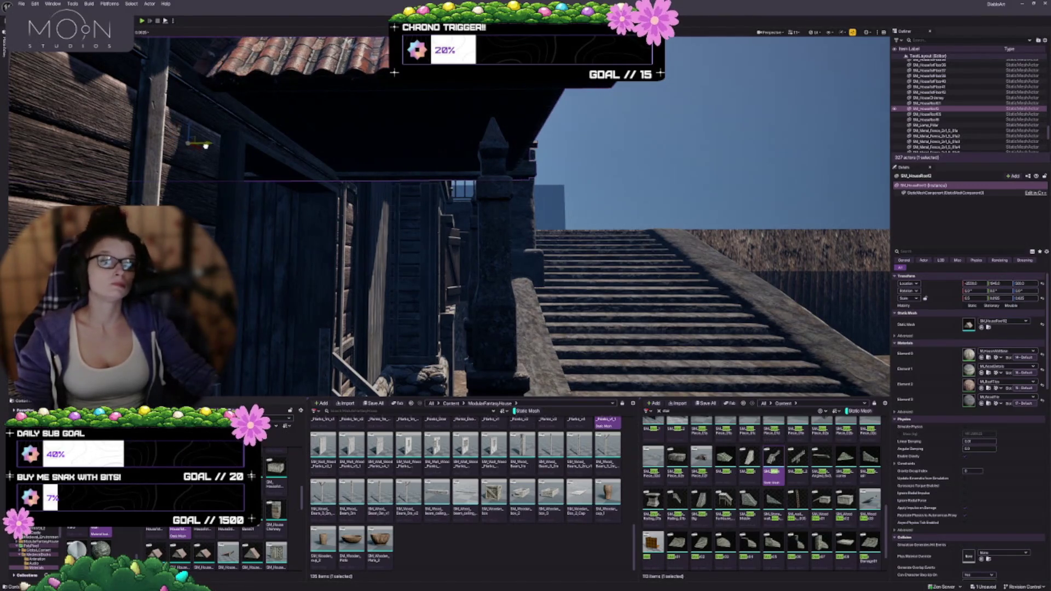
pyautogui.moveTo(228, 159)
pyautogui.mouseDown()
pyautogui.moveTo(216, 143)
pyautogui.moveTo(241, 133)
pyautogui.moveTo(264, 91)
pyautogui.moveTo(248, 94)
pyautogui.mouseUp()
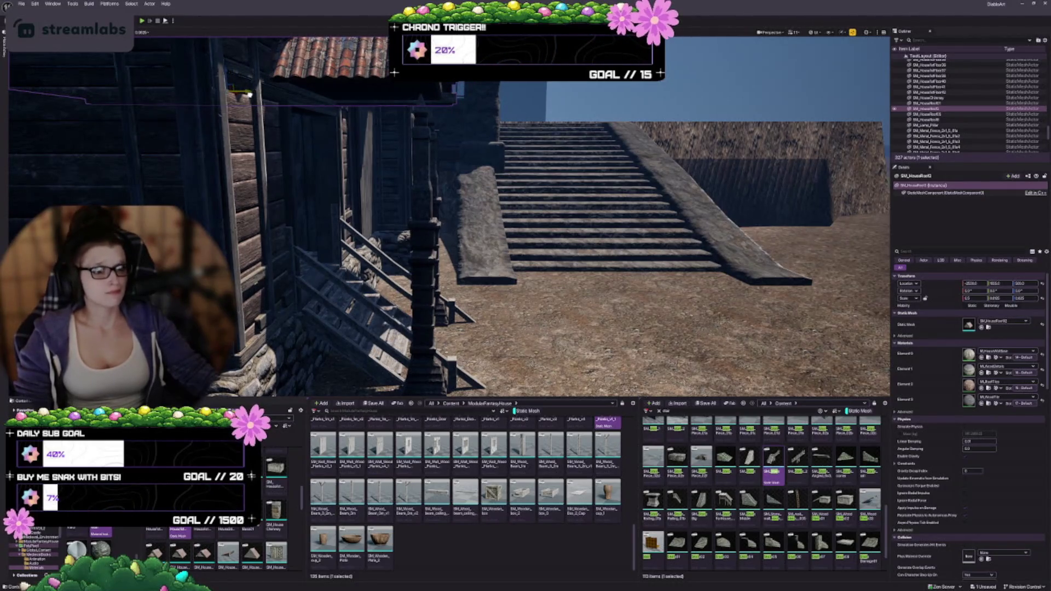
pyautogui.moveTo(247, 94); pyautogui.dragTo(285, 101)
pyautogui.press('Escape')
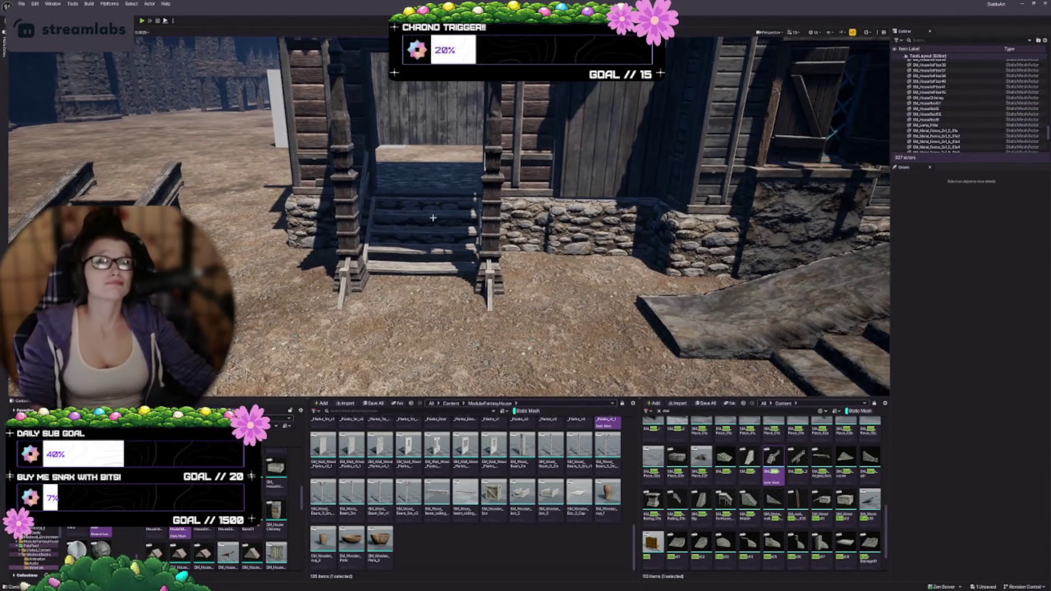
pyautogui.moveTo(448, 216)
pyautogui.mouseDown()
pyautogui.moveTo(454, 208)
pyautogui.moveTo(448, 222)
pyautogui.mouseUp()
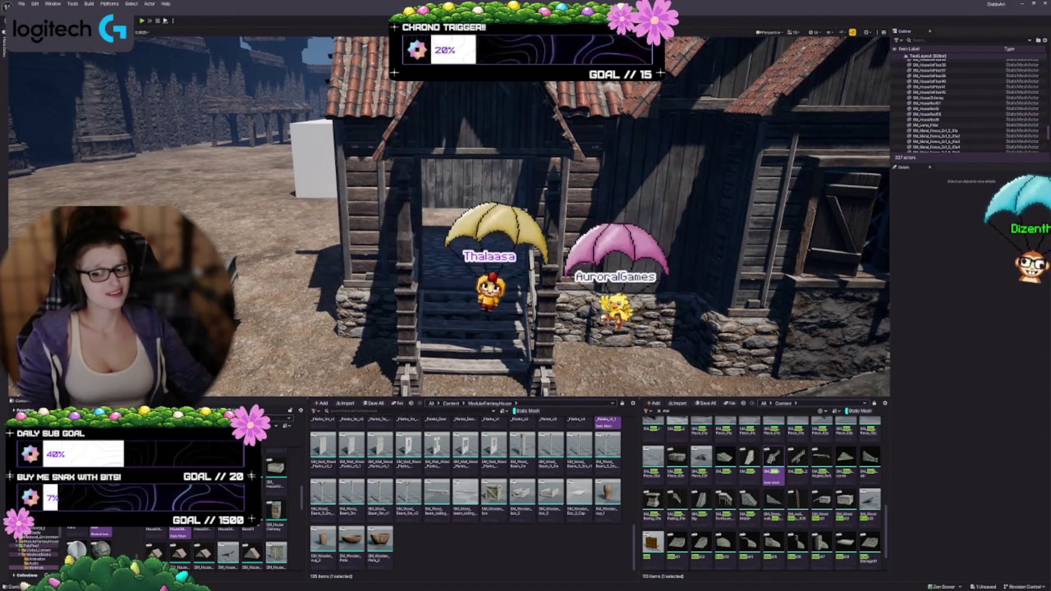
pyautogui.scroll(-3, 449, 219)
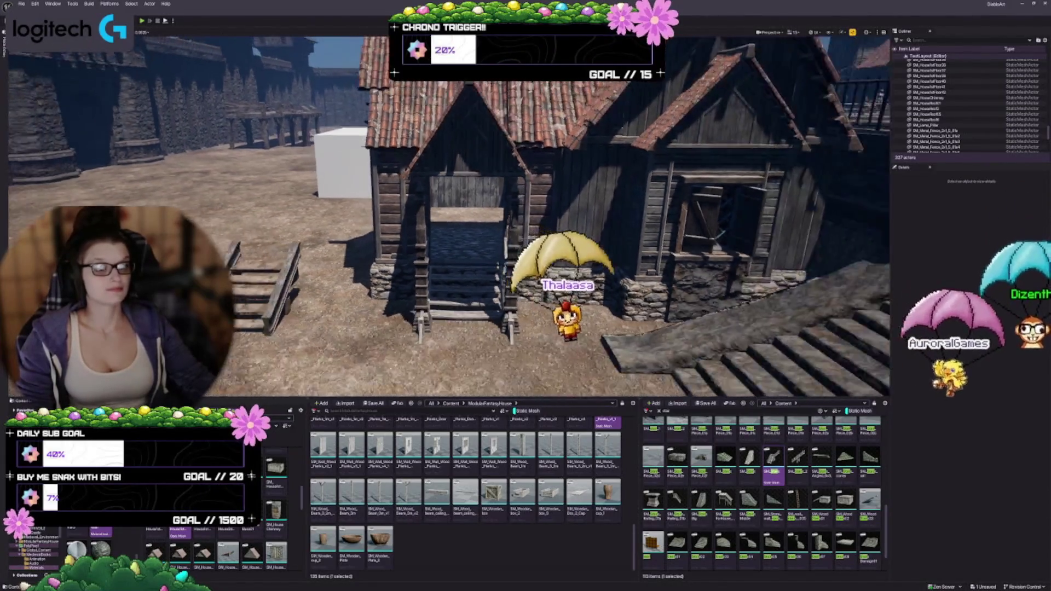
pyautogui.moveTo(449, 219); pyautogui.dragTo(416, 296)
pyautogui.moveTo(332, 269)
pyautogui.mouseDown()
pyautogui.moveTo(337, 258)
pyautogui.moveTo(332, 269)
pyautogui.mouseUp()
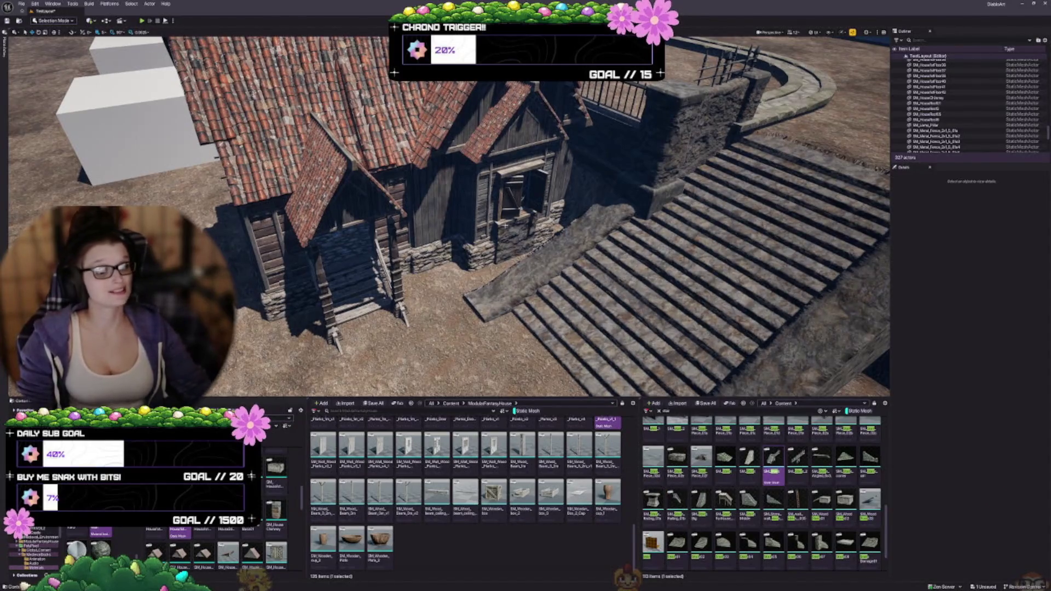
pyautogui.moveTo(504, 226); pyautogui.dragTo(470, 213)
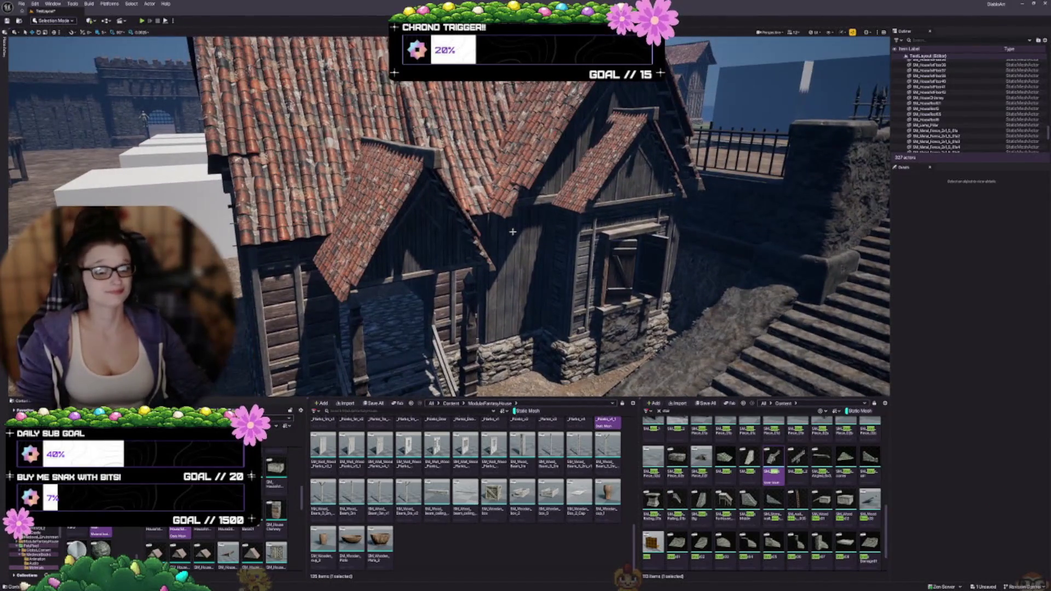
pyautogui.moveTo(496, 247); pyautogui.dragTo(476, 241)
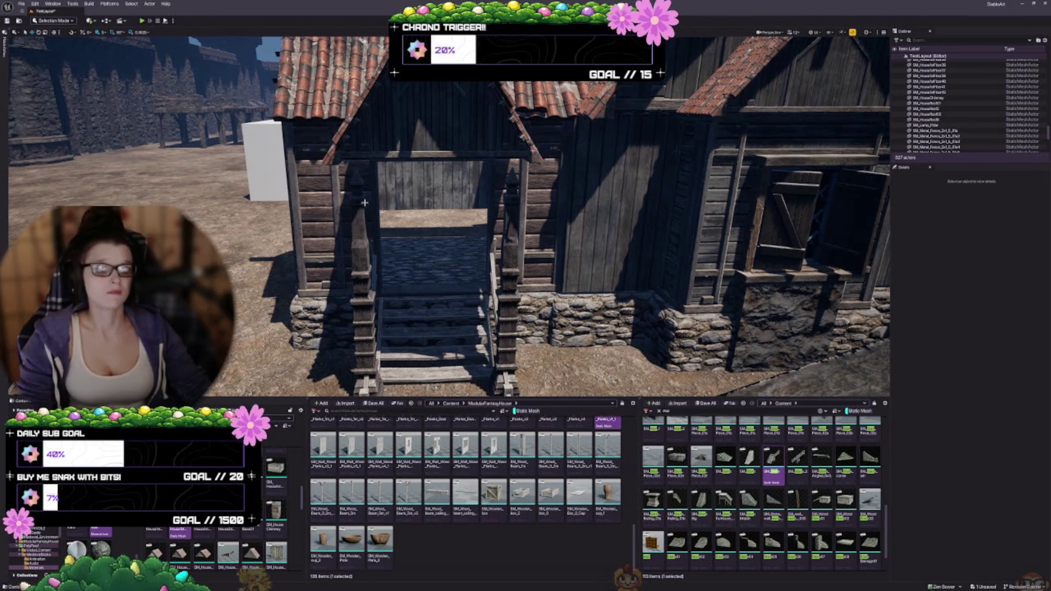
pyautogui.moveTo(362, 195); pyautogui.dragTo(353, 192)
pyautogui.click(389, 249)
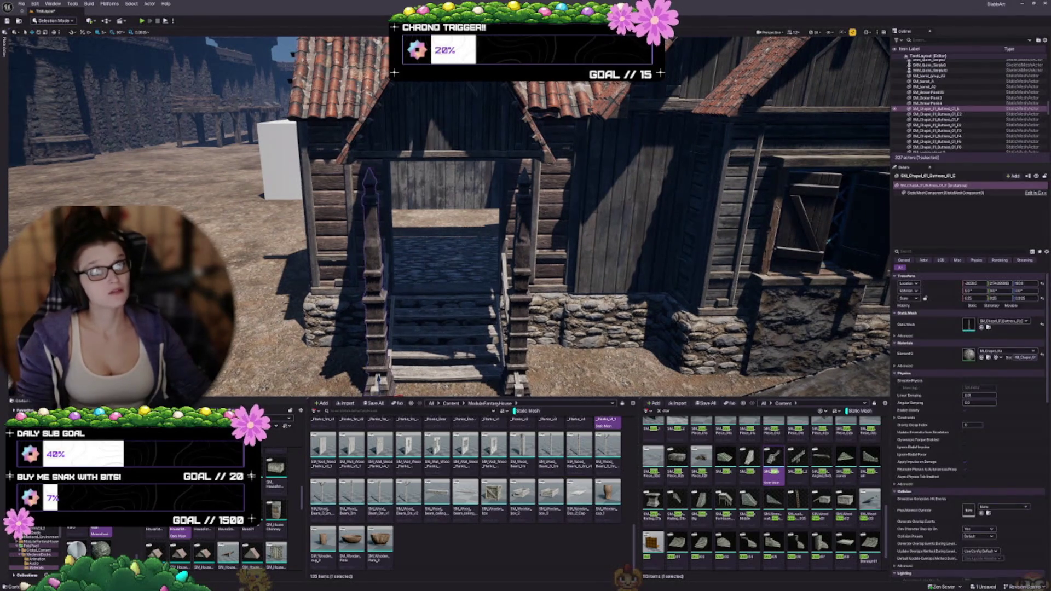
# Add the second buttress post to the selection and lift both posts upward along Z
pyautogui.moveTo(389, 249)
pyautogui.mouseDown()
pyautogui.moveTo(386, 230)
pyautogui.moveTo(405, 219)
pyautogui.moveTo(386, 211)
pyautogui.moveTo(405, 230)
pyautogui.mouseUp()
pyautogui.keyDown('ctrl'); pyautogui.click(493, 182); pyautogui.keyUp('ctrl')
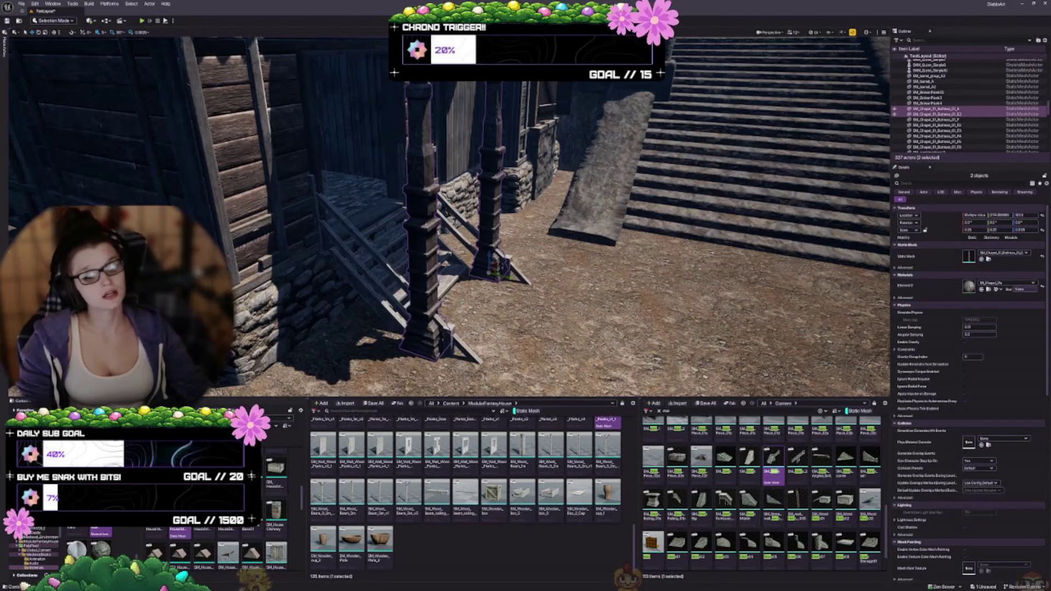
pyautogui.scroll(-10, 448, 219)
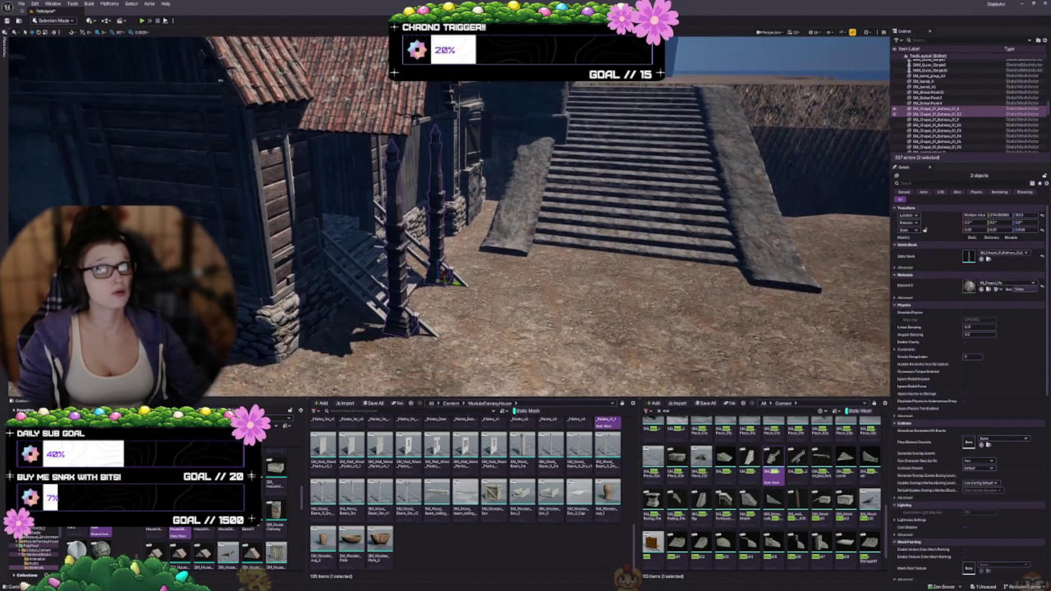
pyautogui.scroll(4, 448, 219)
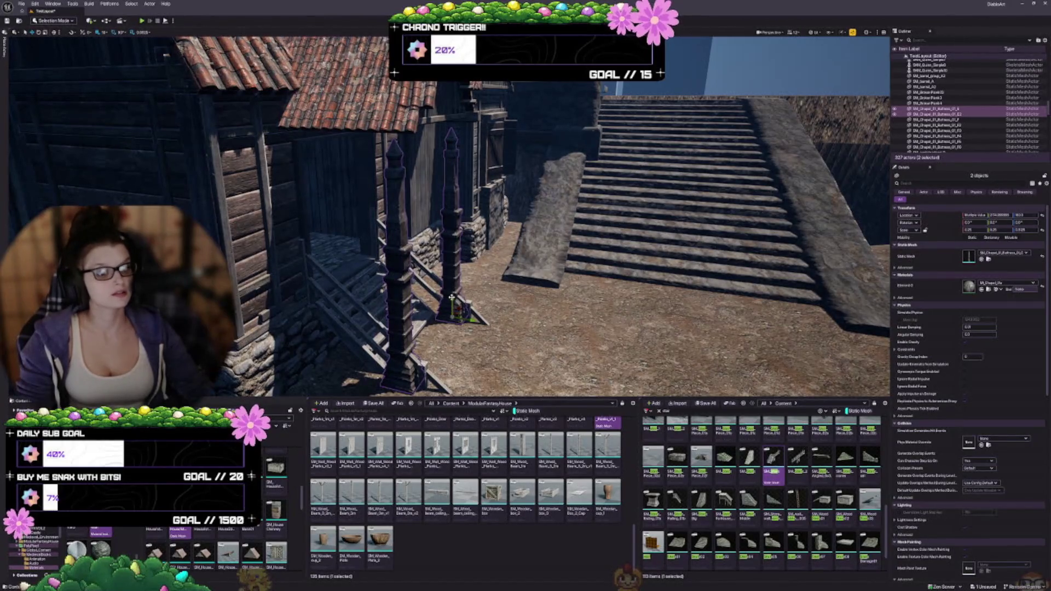
pyautogui.moveTo(451, 297)
pyautogui.mouseDown()
pyautogui.moveTo(455, 272)
pyautogui.moveTo(573, 317)
pyautogui.moveTo(568, 336)
pyautogui.moveTo(646, 328)
pyautogui.mouseUp()
pyautogui.press('Escape')
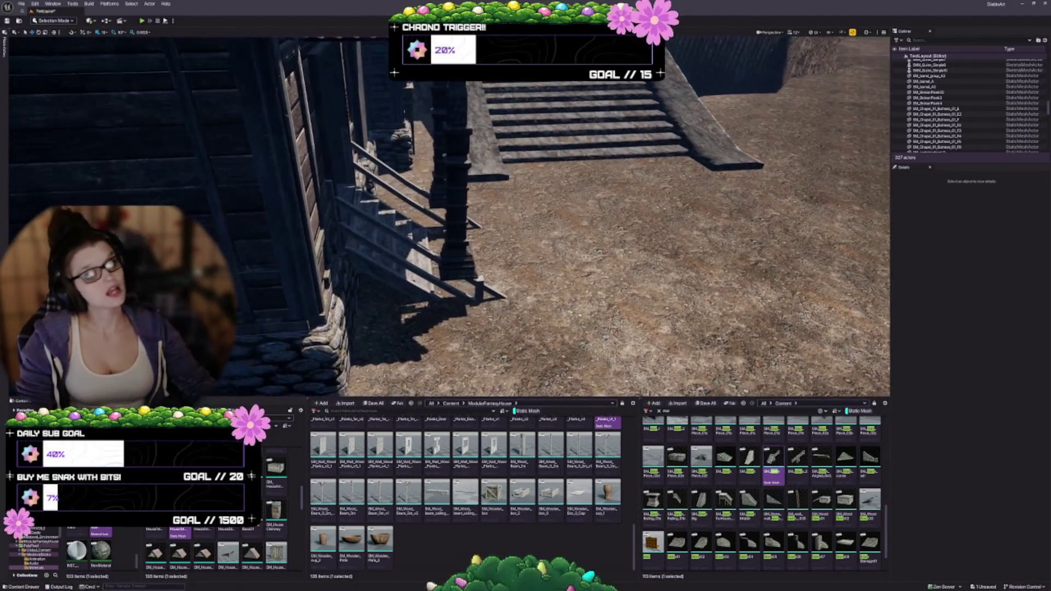
pyautogui.moveTo(451, 306)
pyautogui.mouseDown()
pyautogui.moveTo(465, 351)
pyautogui.moveTo(482, 350)
pyautogui.mouseUp()
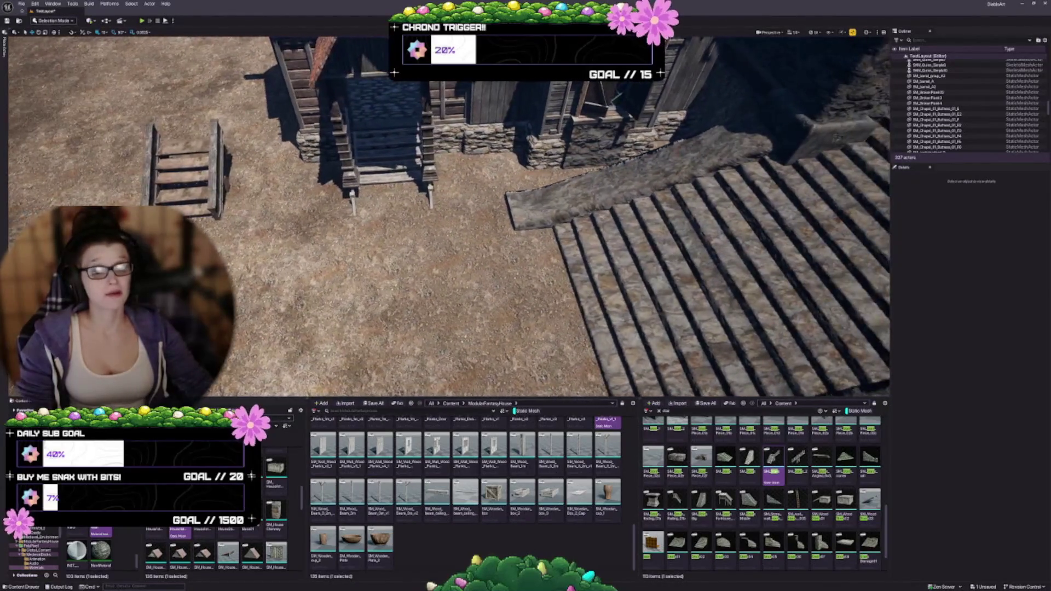
# Delete the grouped freestanding wooden stairs in front of the house
pyautogui.click(185, 171)
pyautogui.press('Delete')
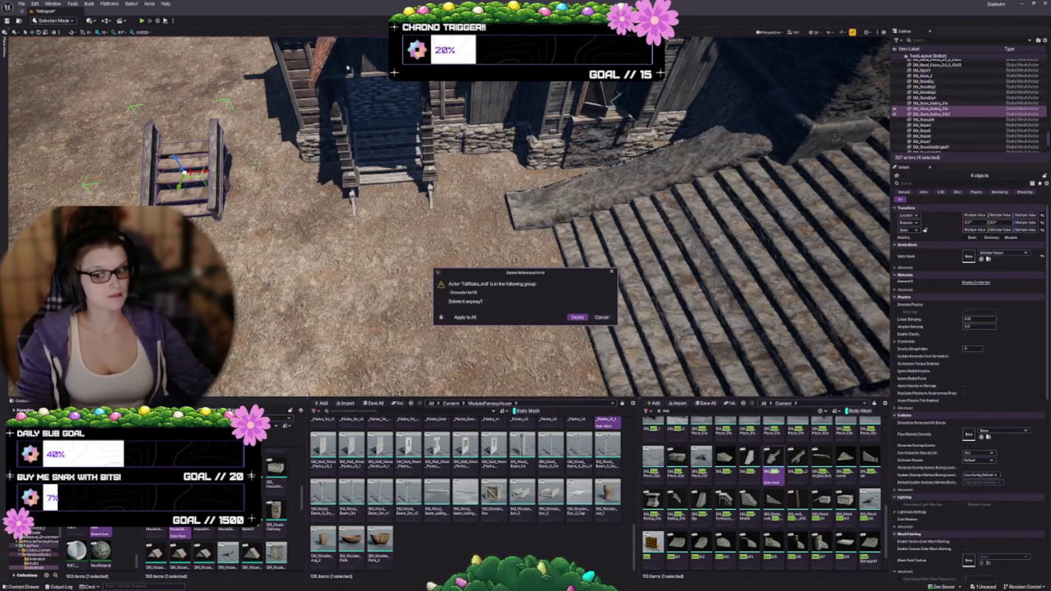
pyautogui.click(579, 318)
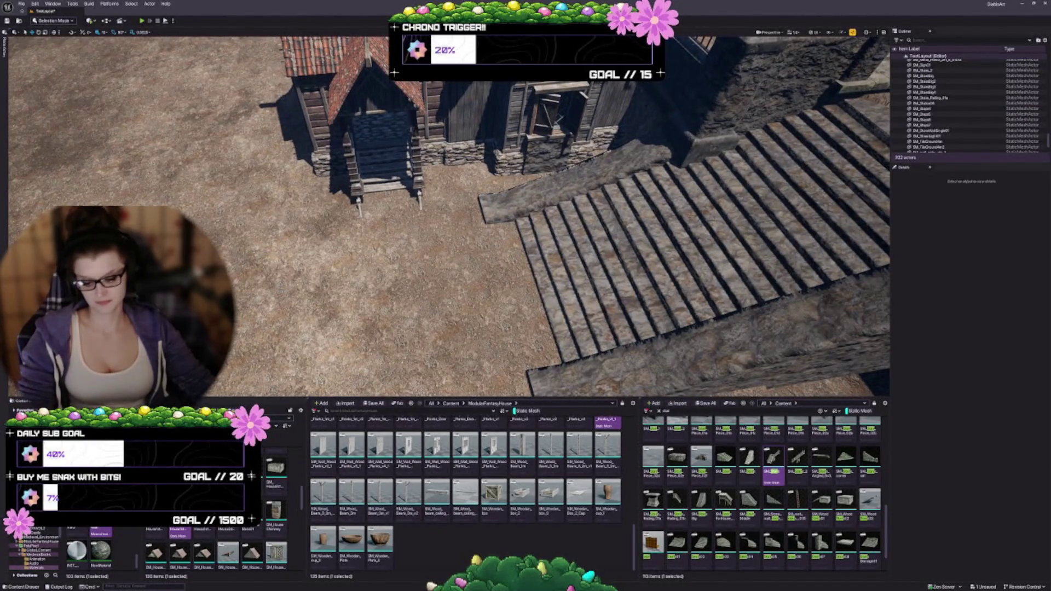
pyautogui.hotkey('shift', '2')
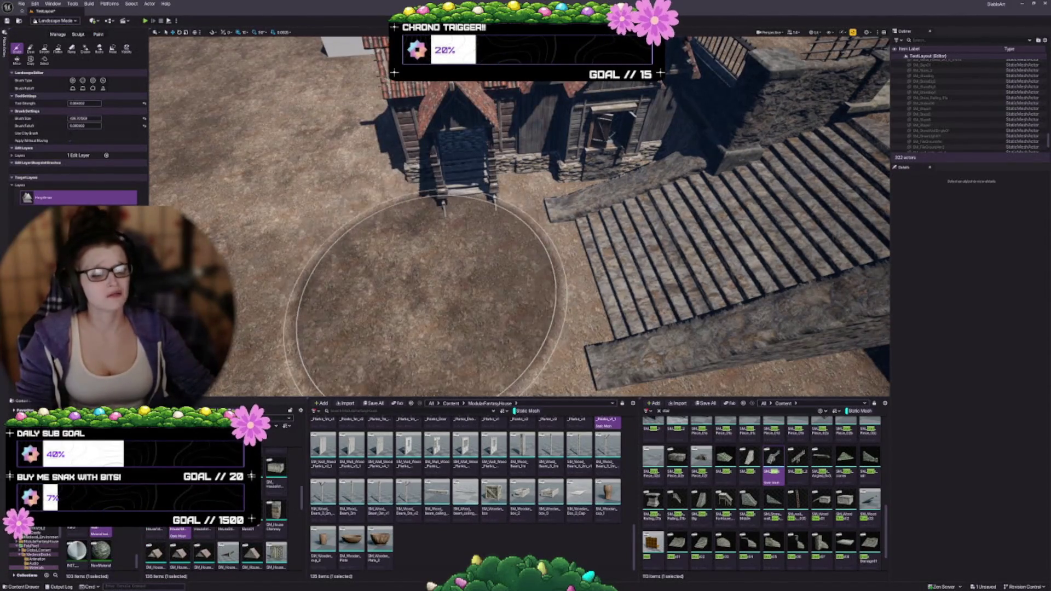
# Shrink the landscape brush size and bring the dirt mound at the house front into view
pyautogui.moveTo(82, 118); pyautogui.dragTo(71, 118)
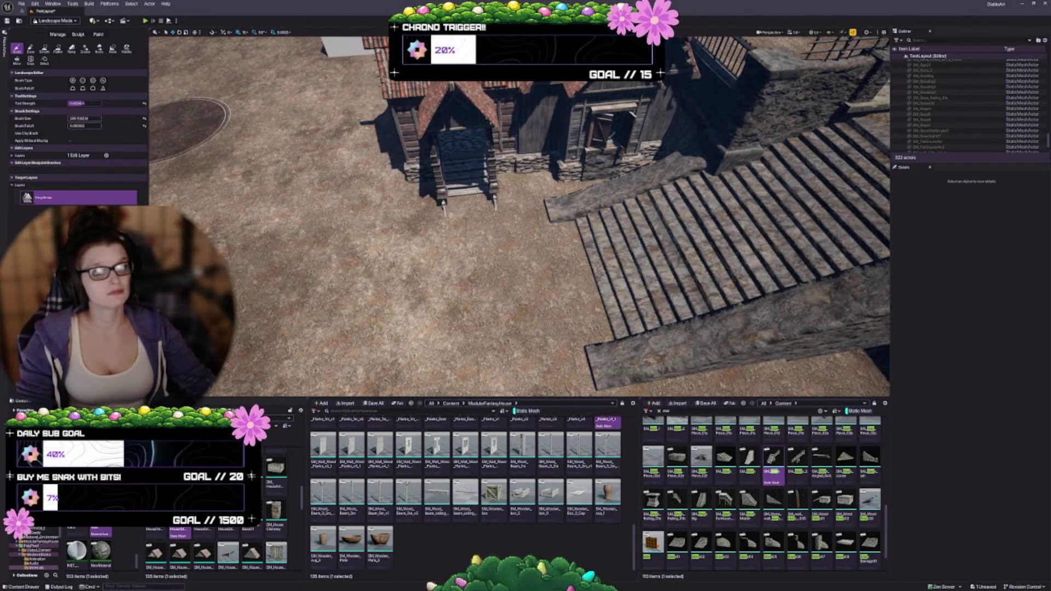
pyautogui.scroll(8, 703, 329)
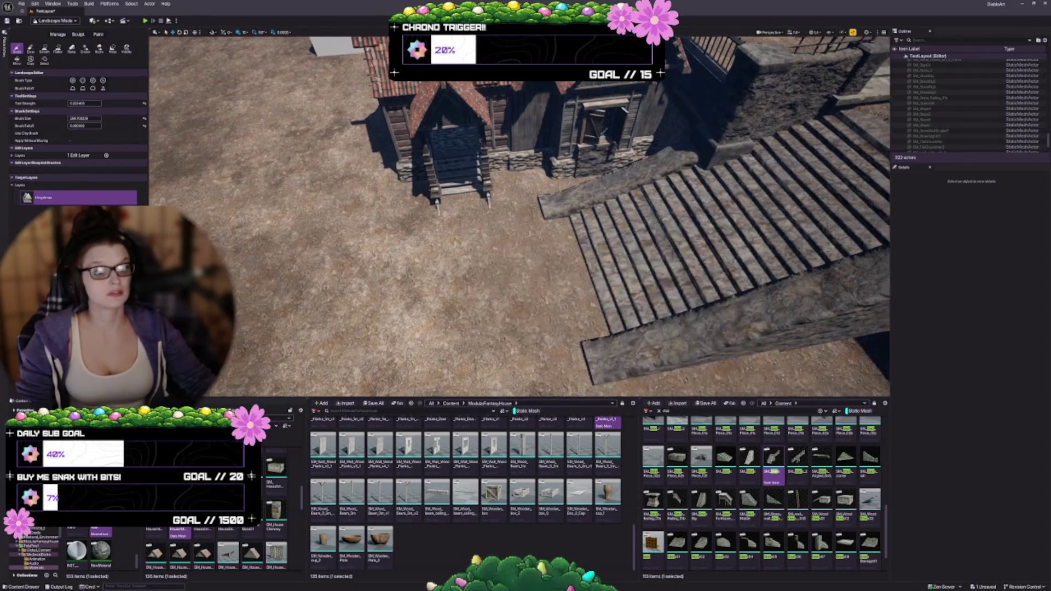
pyautogui.scroll(-5, 703, 328)
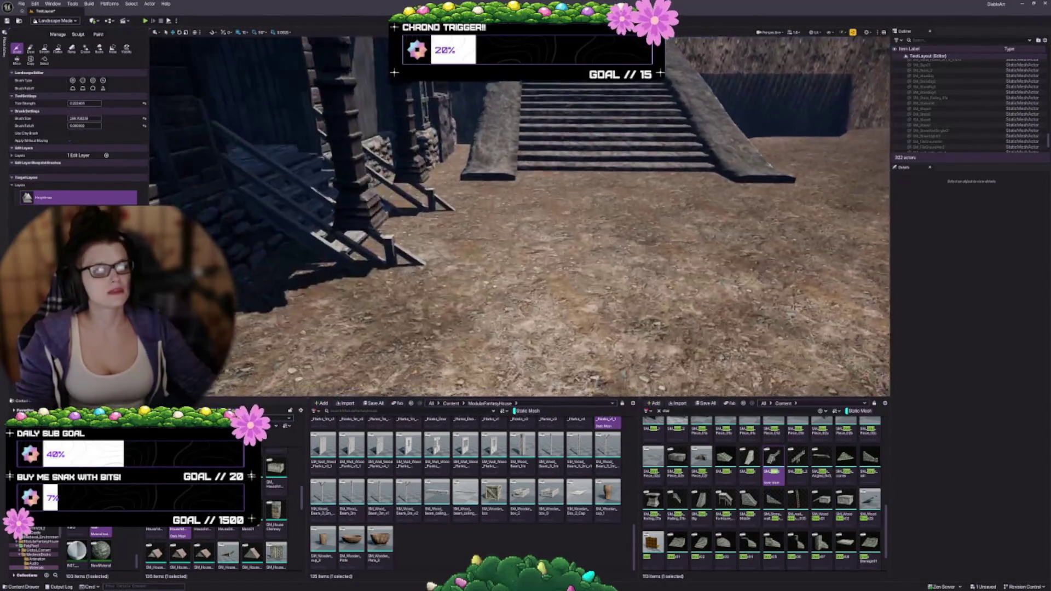
pyautogui.scroll(3, 475, 203)
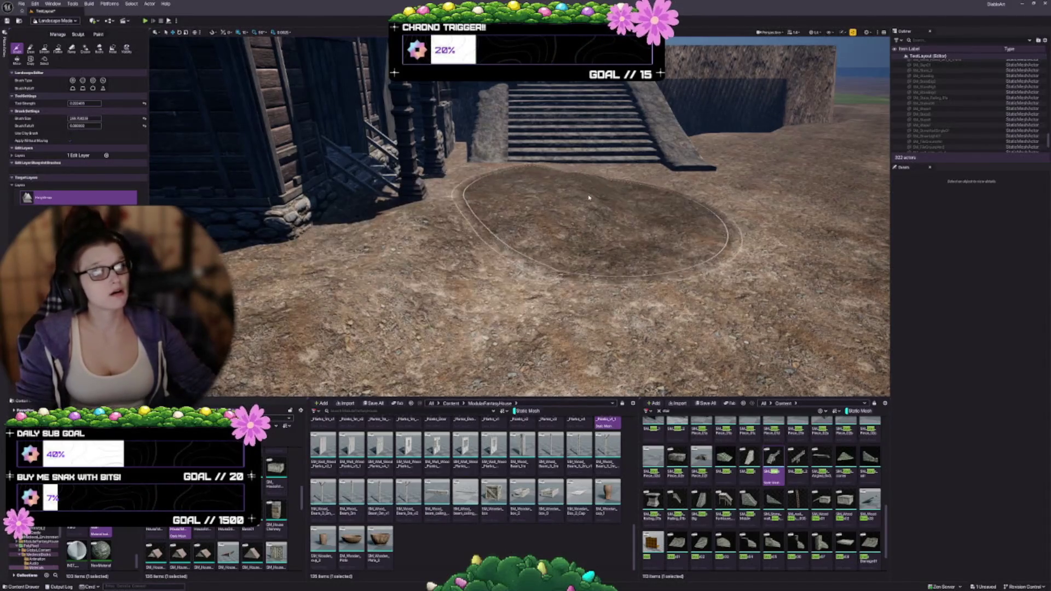
pyautogui.scroll(5, 514, 184)
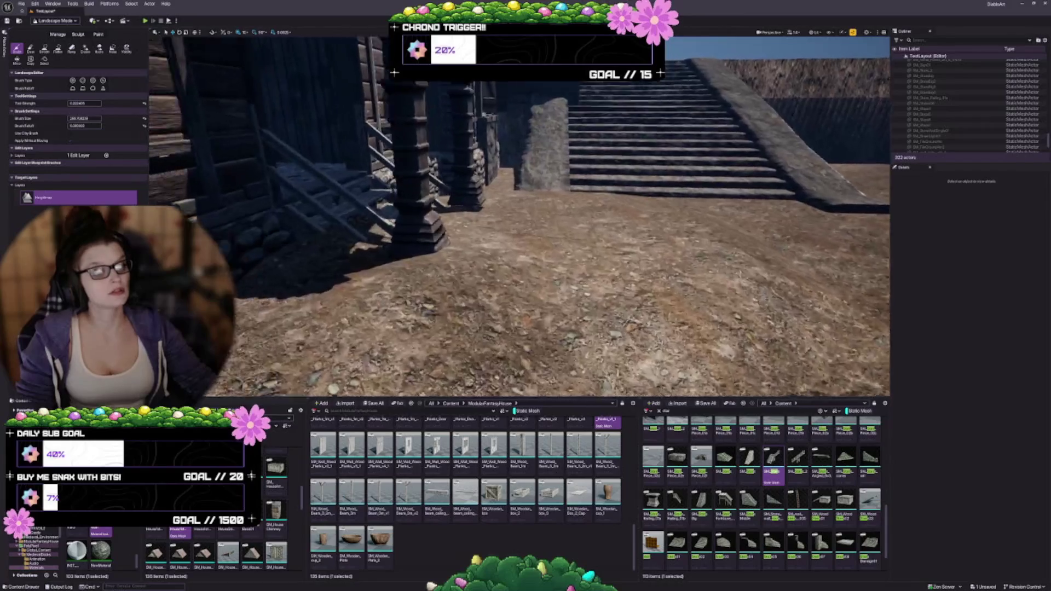
# Switch to the Flatten tool and level the dirt mound in front of the house
pyautogui.press('w')
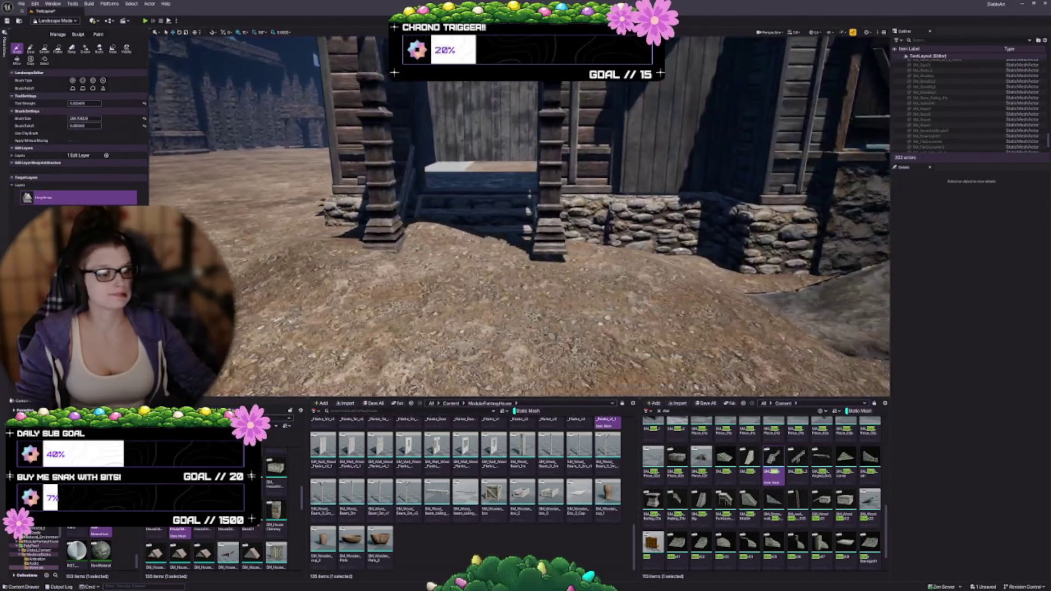
pyautogui.press('w')
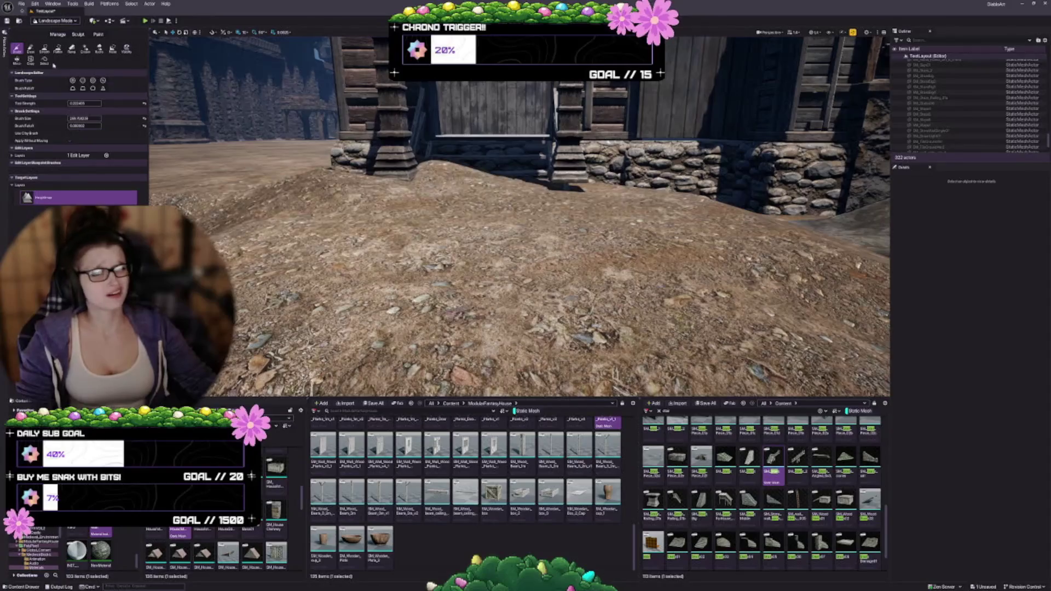
pyautogui.click(59, 49)
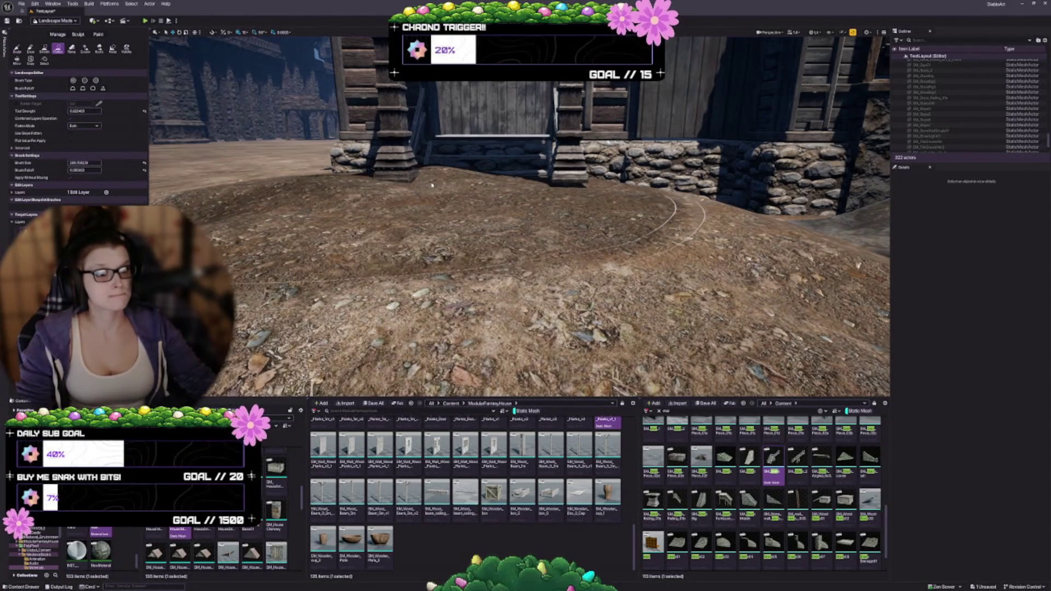
pyautogui.moveTo(438, 191); pyautogui.dragTo(472, 219)
pyautogui.scroll(-5, 392, 310)
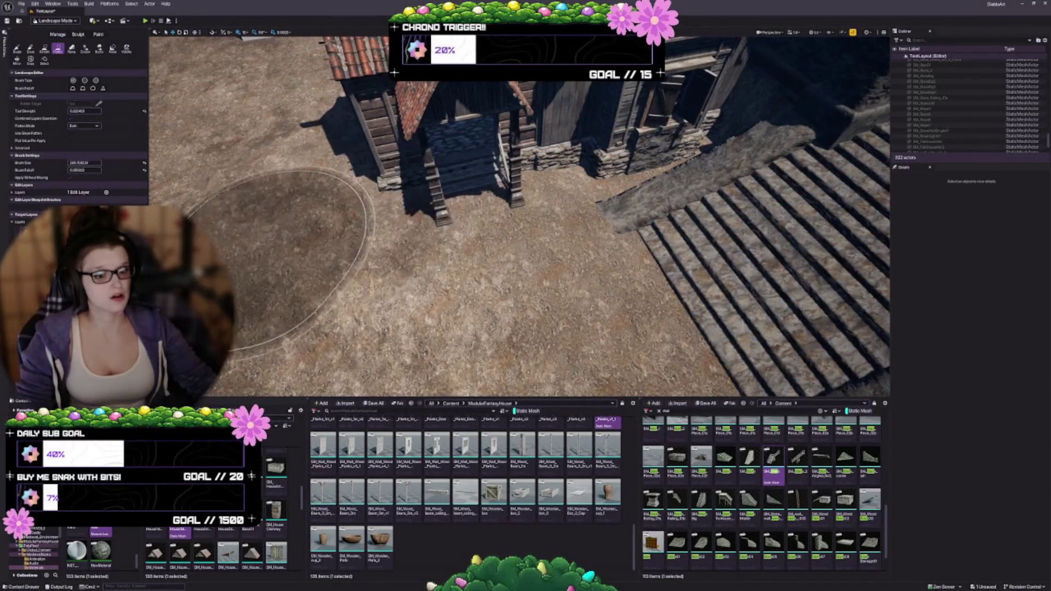
# Touch up the dirt ground around the stone stairs' base and the stone wall
pyautogui.moveTo(279, 260); pyautogui.dragTo(423, 323)
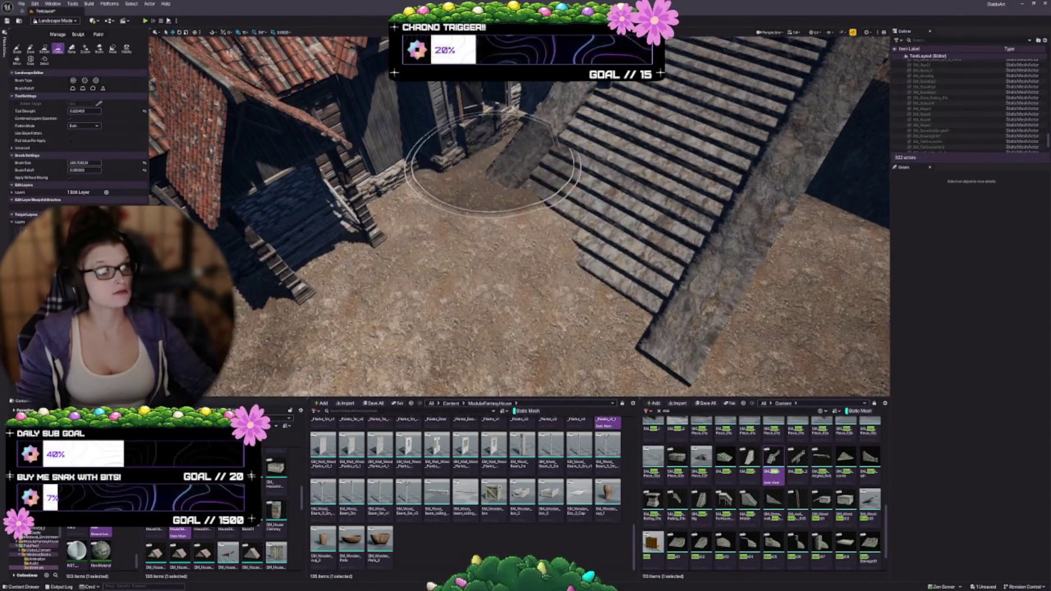
pyautogui.moveTo(490, 167); pyautogui.dragTo(427, 254)
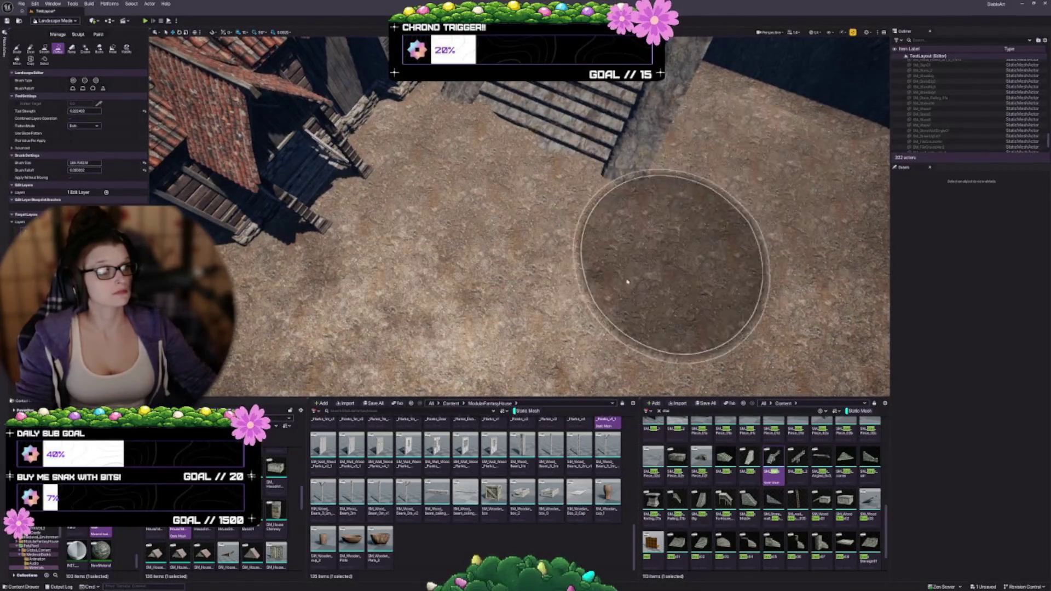
pyautogui.moveTo(684, 240)
pyautogui.mouseDown()
pyautogui.moveTo(569, 257)
pyautogui.moveTo(547, 192)
pyautogui.moveTo(542, 208)
pyautogui.moveTo(519, 195)
pyautogui.mouseUp()
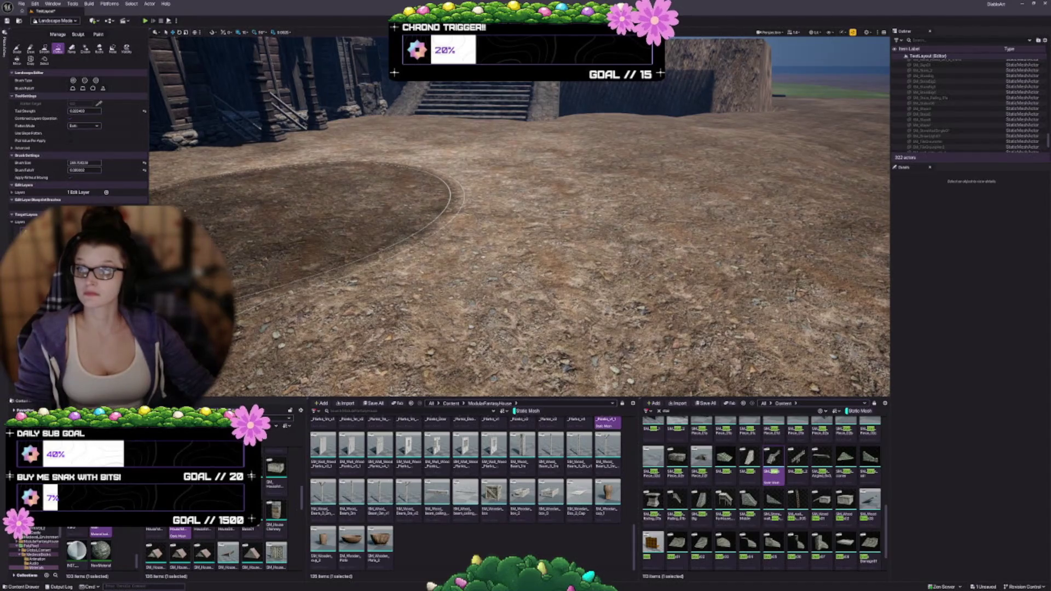
pyautogui.moveTo(306, 230)
pyautogui.mouseDown()
pyautogui.moveTo(405, 241)
pyautogui.moveTo(416, 285)
pyautogui.moveTo(525, 235)
pyautogui.moveTo(700, 213)
pyautogui.mouseUp()
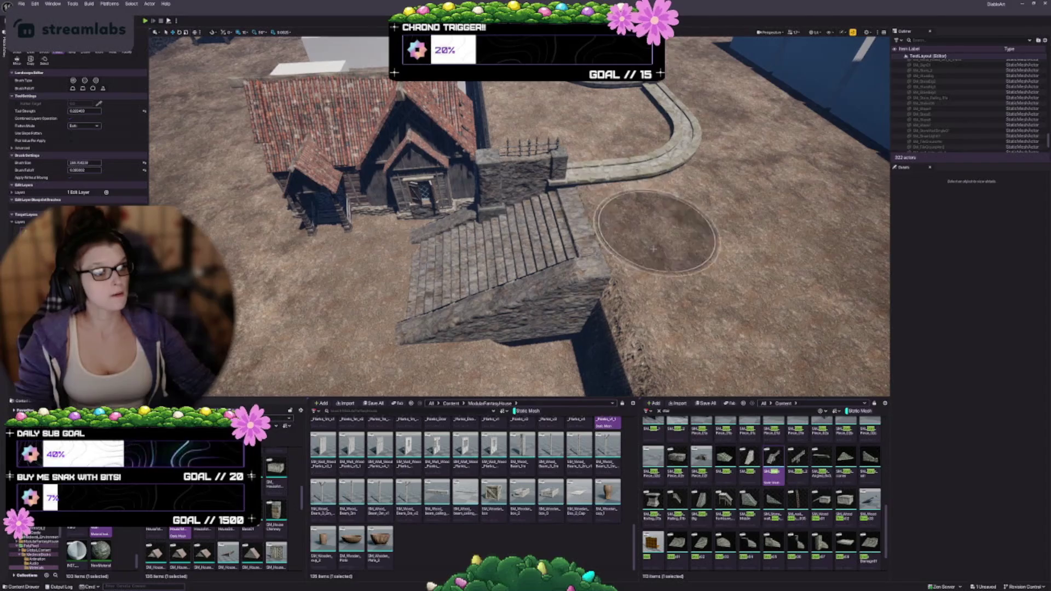
pyautogui.moveTo(654, 249); pyautogui.dragTo(280, 304)
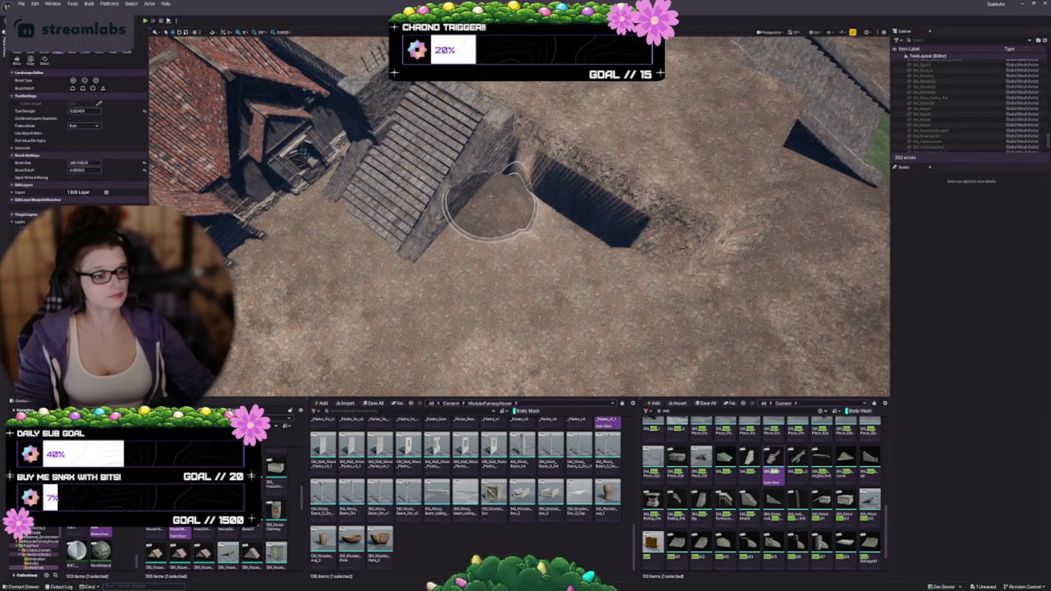
pyautogui.moveTo(502, 246); pyautogui.dragTo(506, 197)
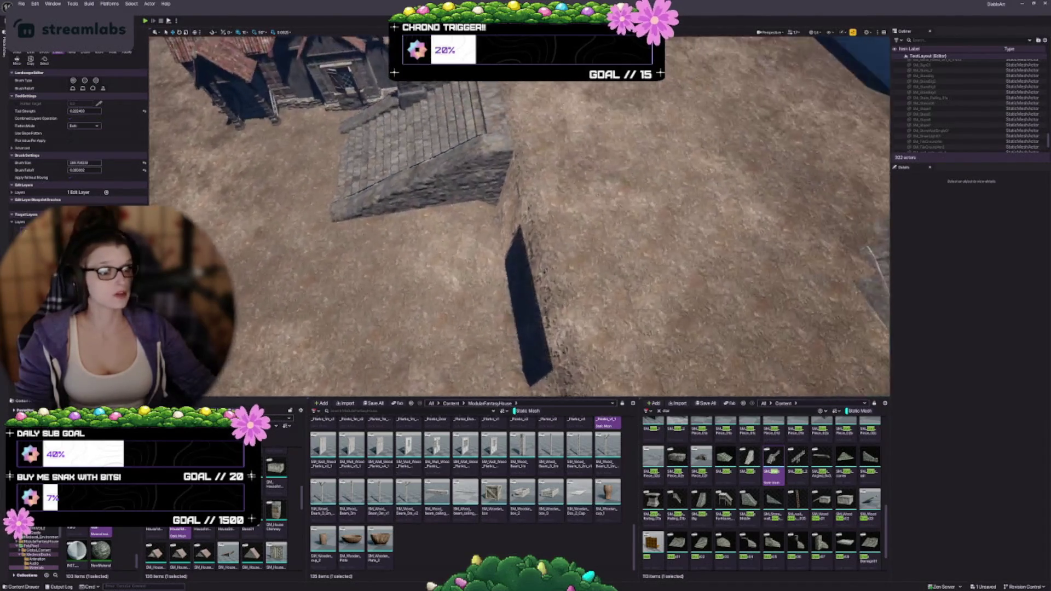
pyautogui.moveTo(364, 292); pyautogui.dragTo(372, 262)
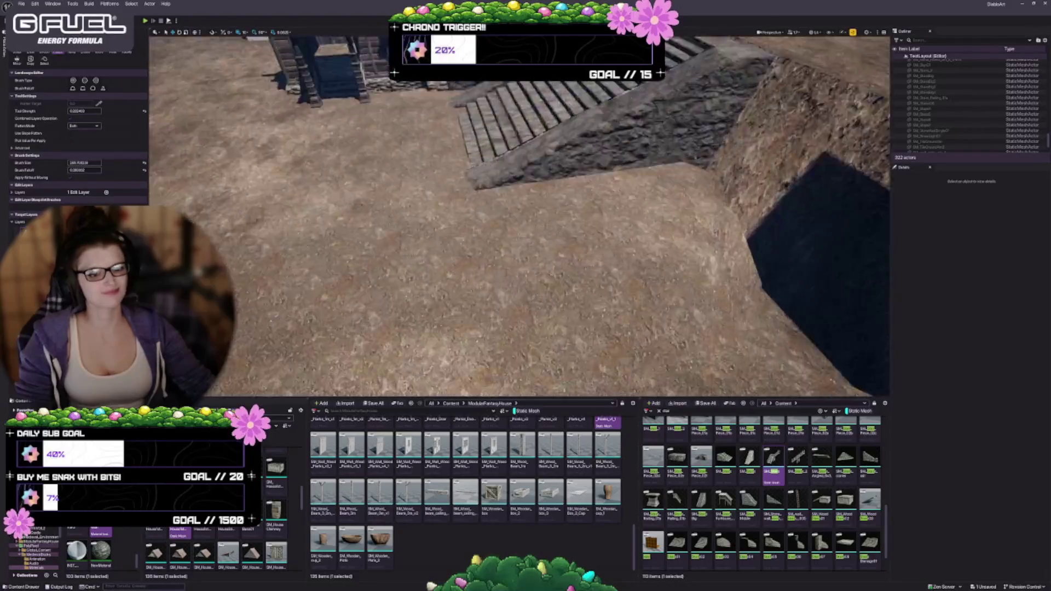
pyautogui.moveTo(520, 246); pyautogui.dragTo(520, 219)
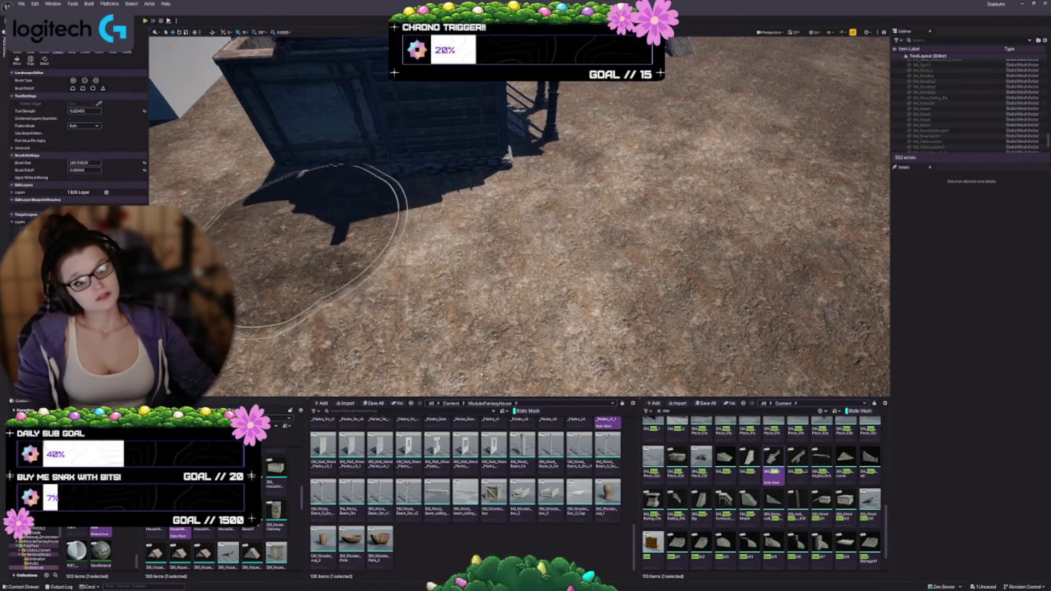
pyautogui.moveTo(327, 226); pyautogui.dragTo(563, 149)
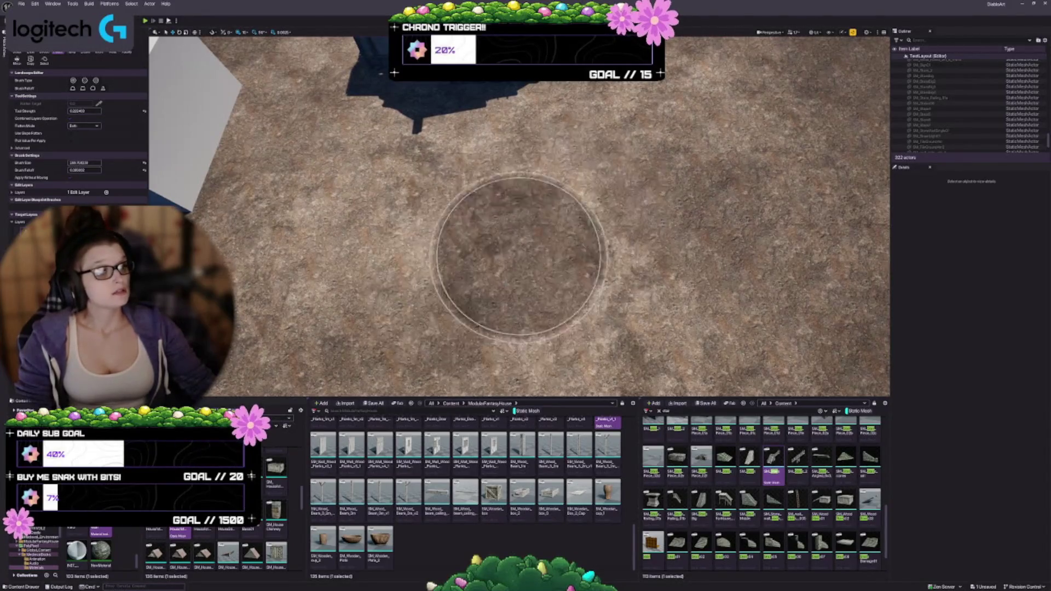
pyautogui.moveTo(741, 277); pyautogui.dragTo(630, 274)
pyautogui.moveTo(519, 217)
pyautogui.mouseDown()
pyautogui.moveTo(498, 200)
pyautogui.moveTo(551, 258)
pyautogui.mouseUp()
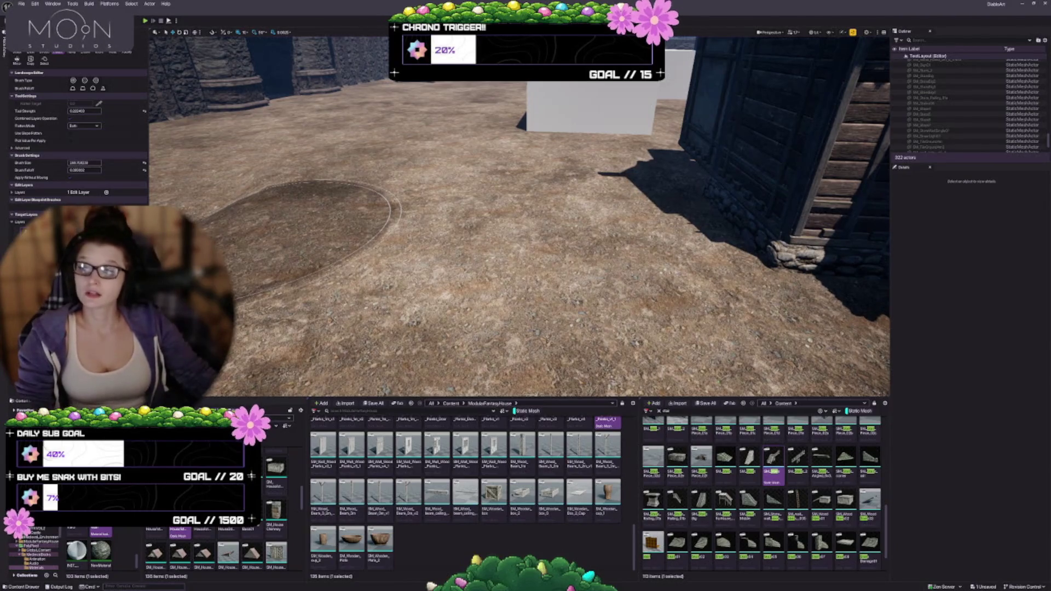
# Finish smoothing the ground in front of the porch and exit Landscape mode
pyautogui.scroll(5, 457, 200)
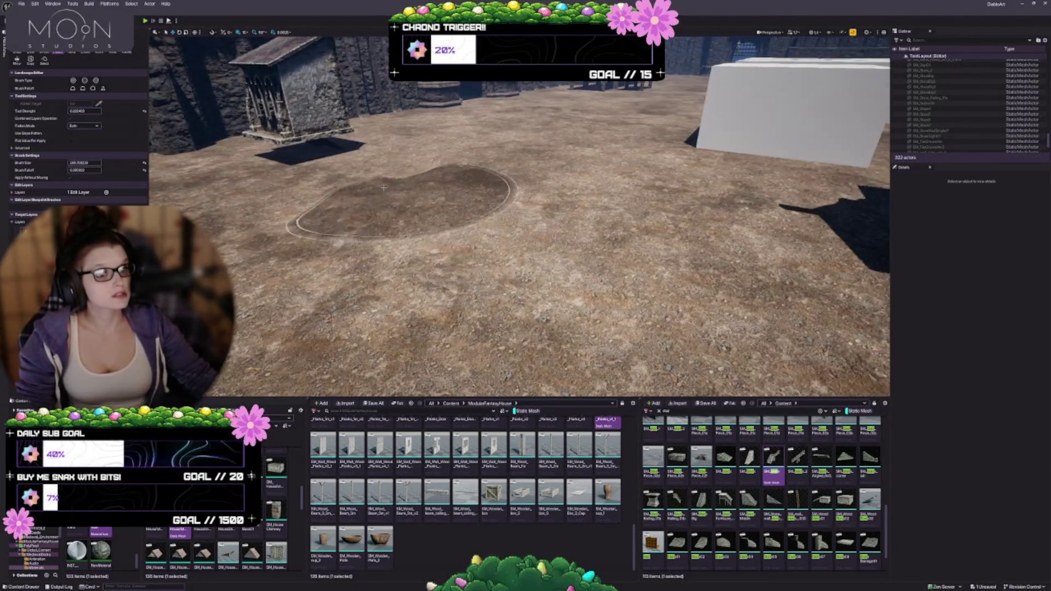
pyautogui.scroll(-5, 432, 221)
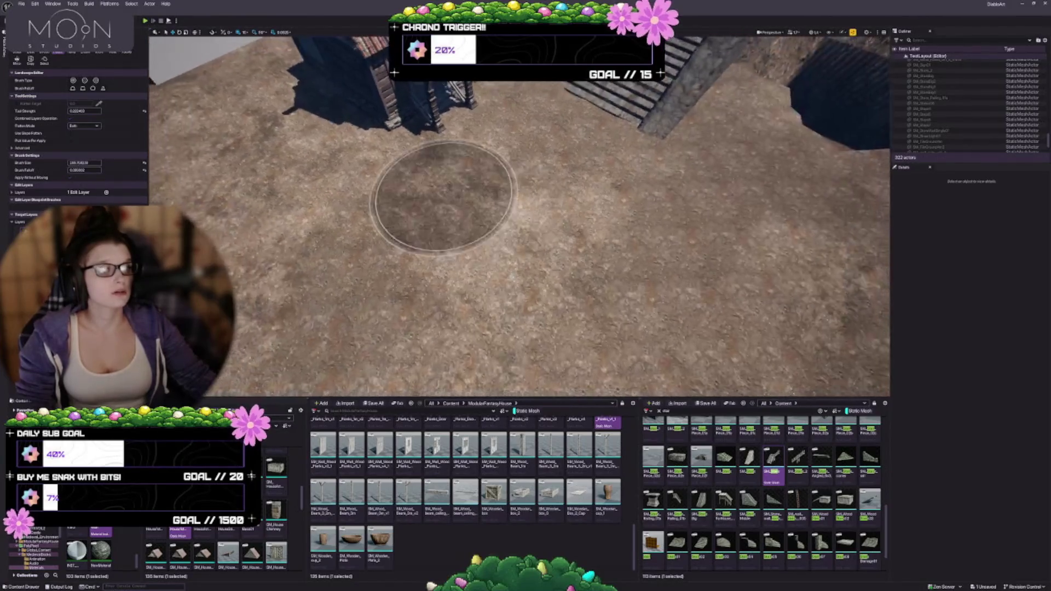
pyautogui.scroll(5, 432, 222)
pyautogui.scroll(-6, 363, 246)
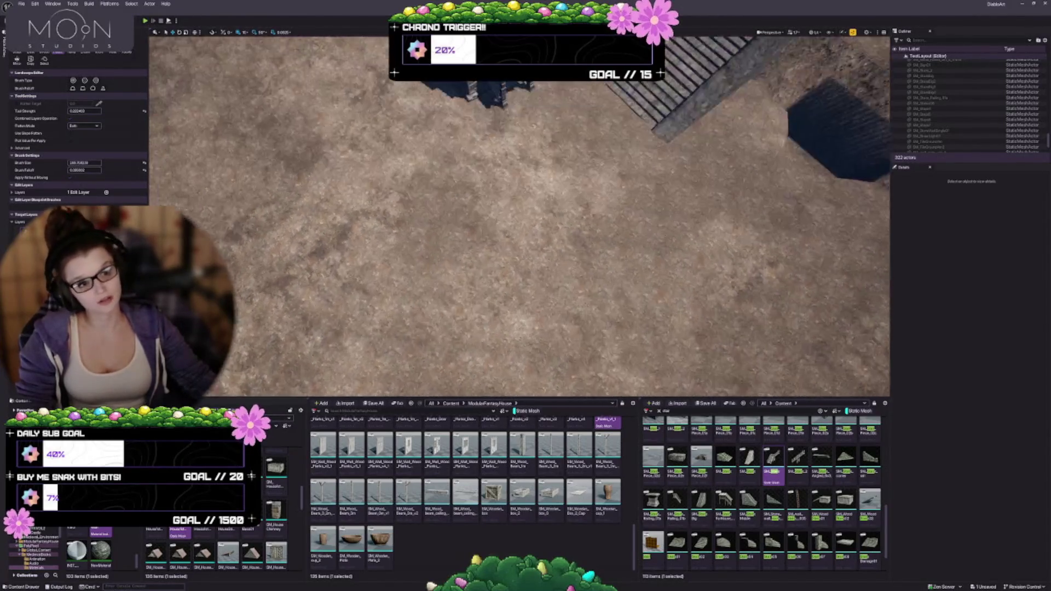
pyautogui.scroll(4, 445, 235)
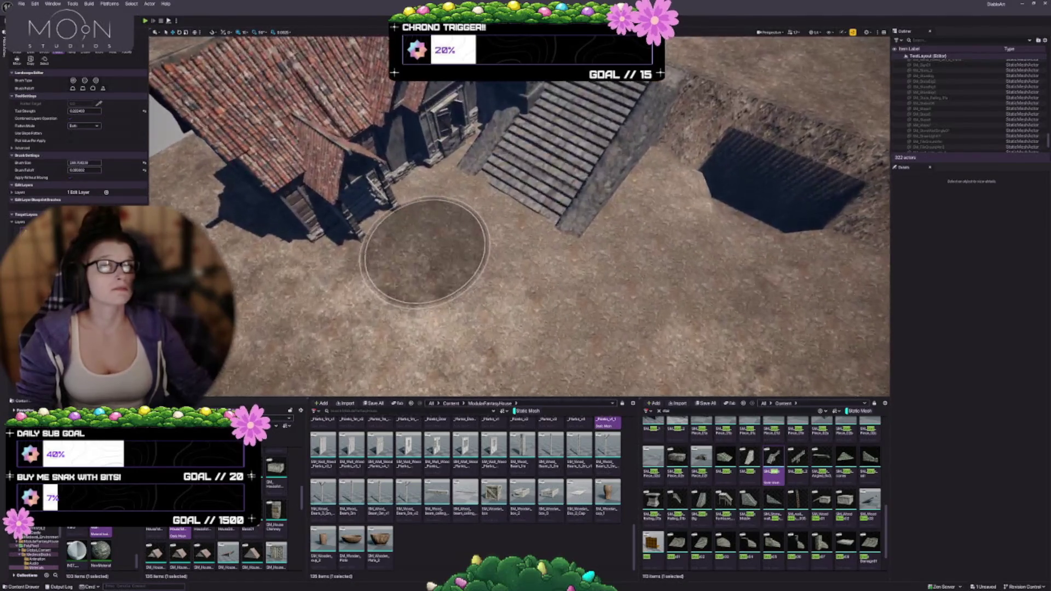
pyautogui.scroll(3, 438, 307)
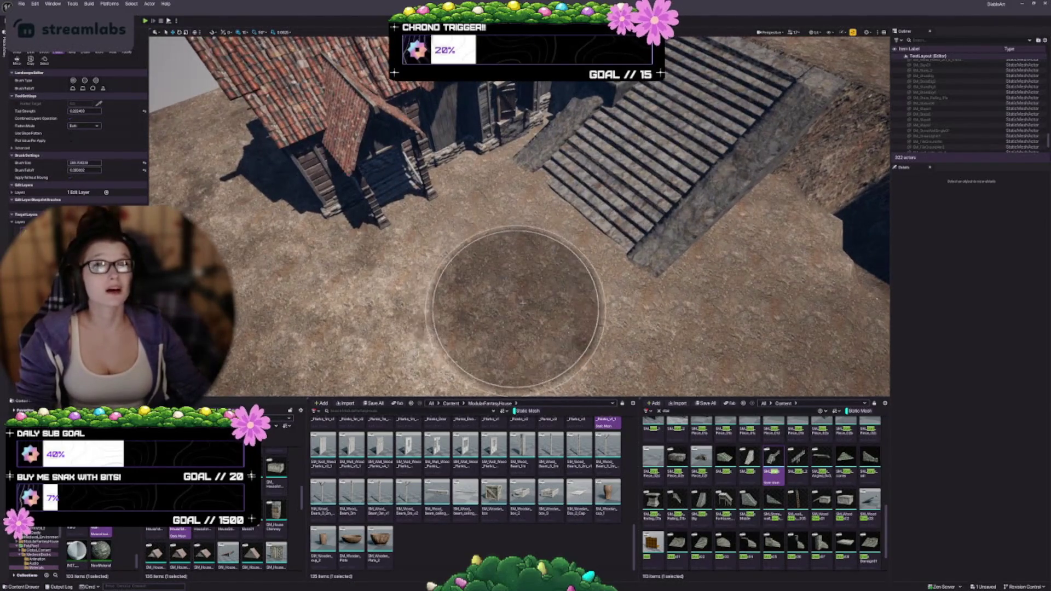
pyautogui.scroll(3, 516, 281)
pyautogui.scroll(6, 371, 276)
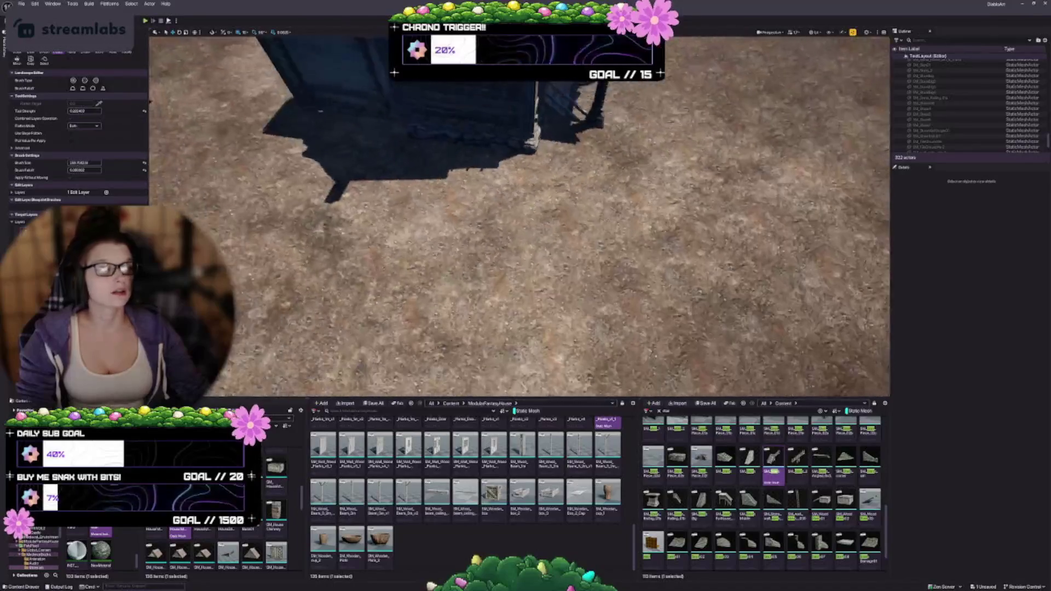
pyautogui.scroll(-3, 416, 277)
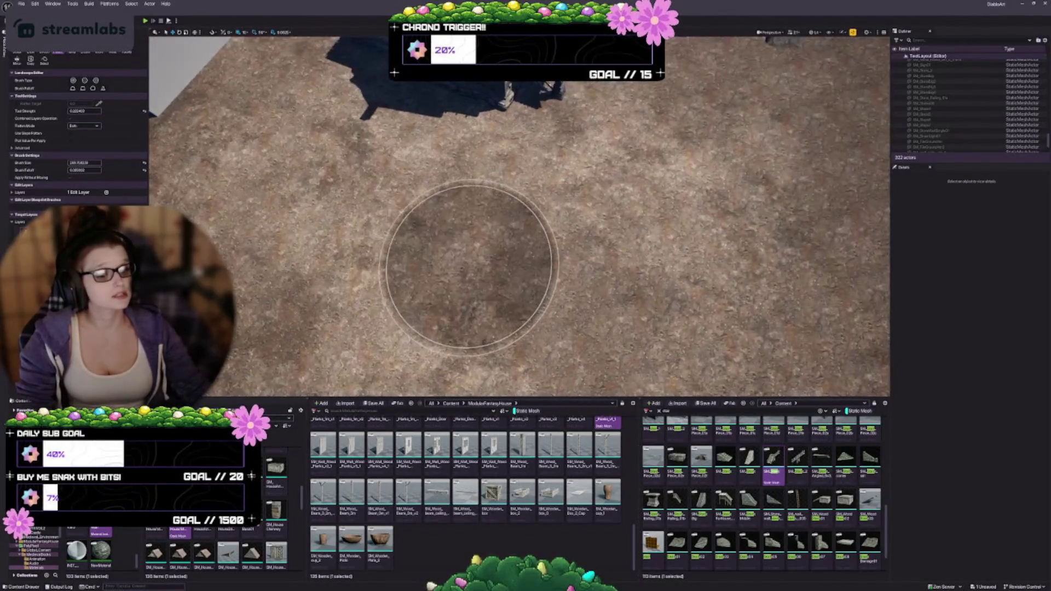
pyautogui.hotkey('shift', '1')
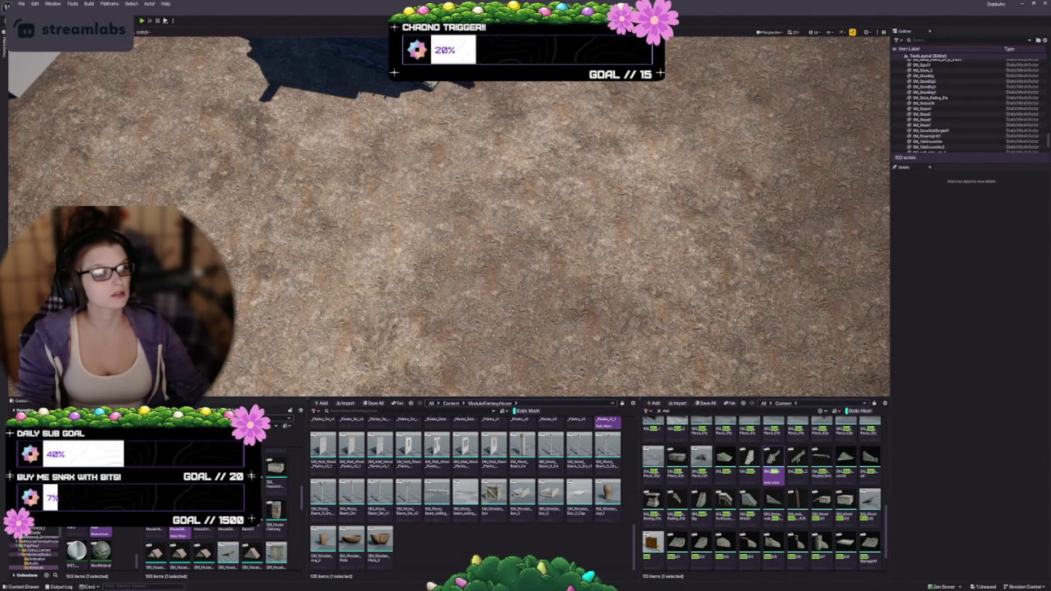
# Fly in close to inspect the porch, tiled roof gable, shuttered window and stone base
pyautogui.scroll(-8, 449, 216)
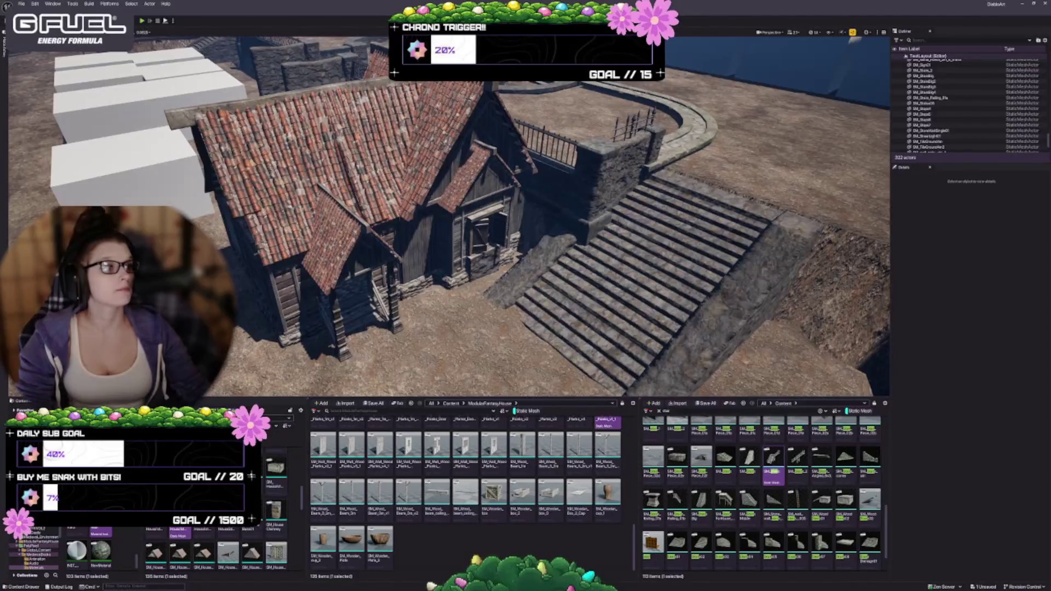
pyautogui.scroll(-2, 449, 216)
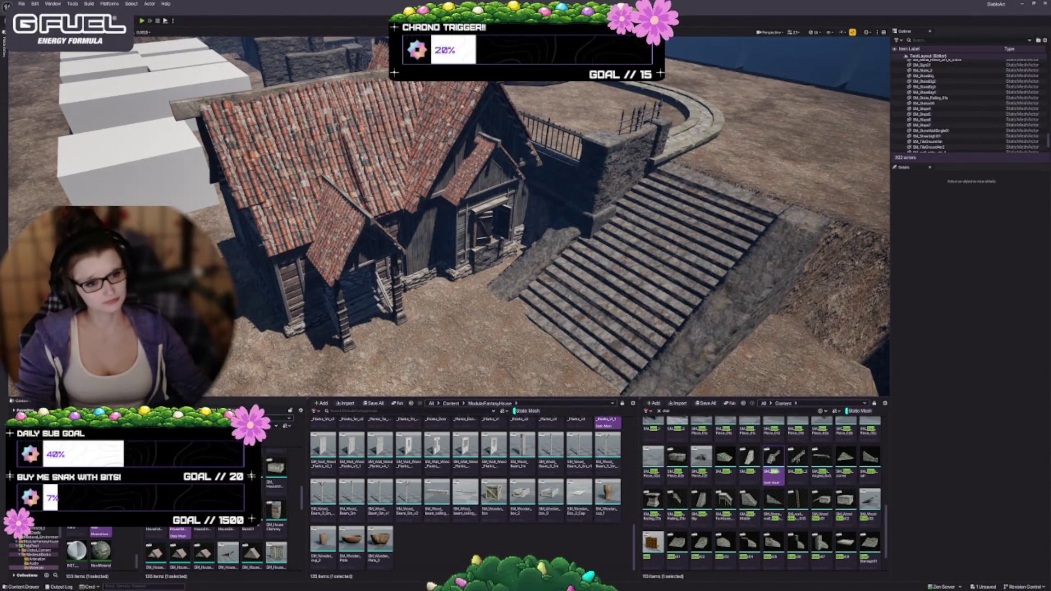
pyautogui.moveTo(505, 217); pyautogui.dragTo(505, 180)
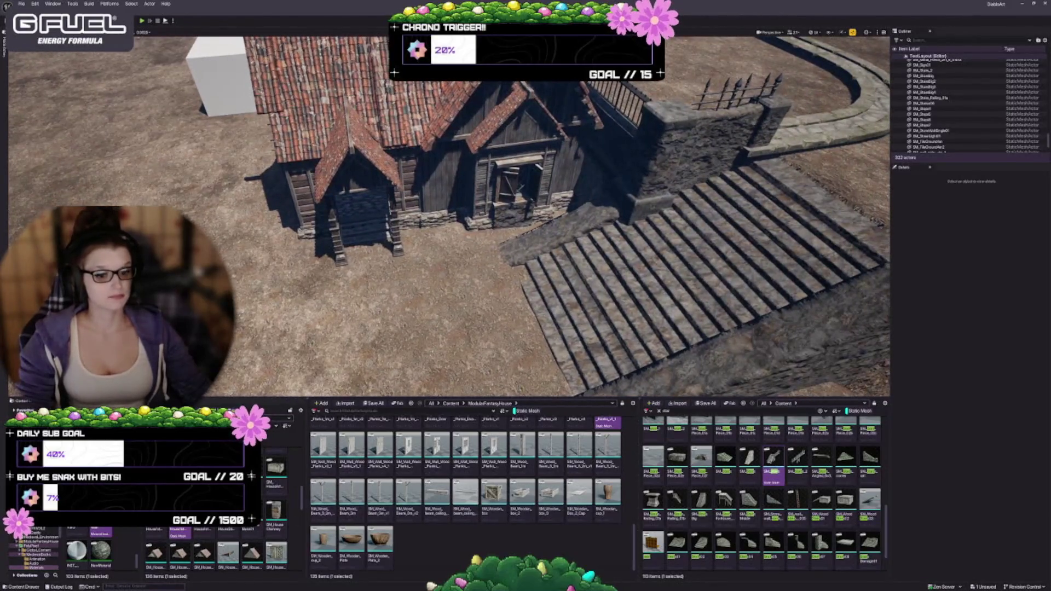
pyautogui.scroll(-2, 218, 546)
pyautogui.scroll(-2, 218, 546)
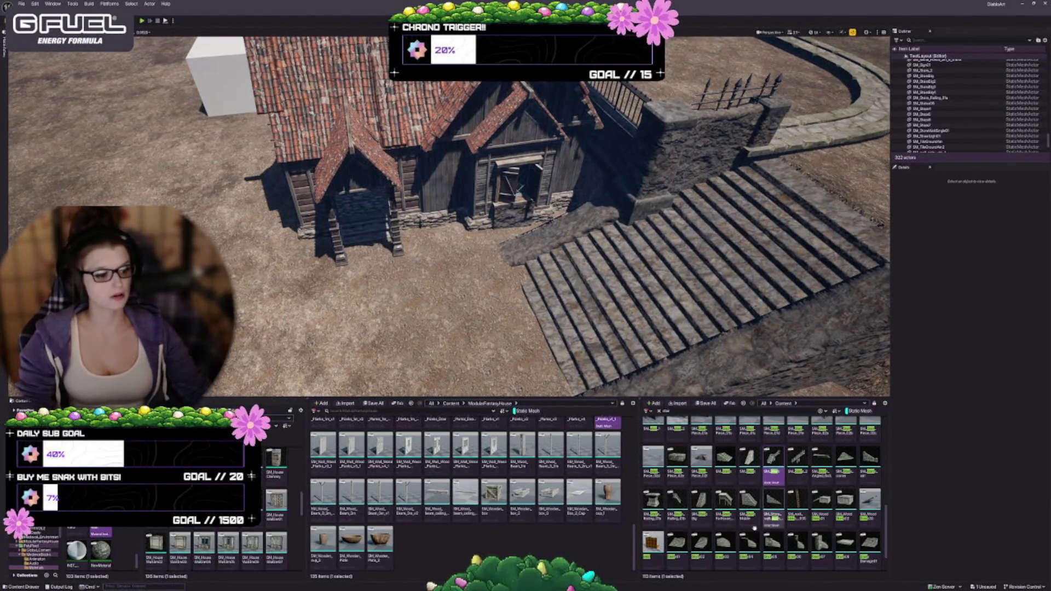
pyautogui.scroll(5, 449, 217)
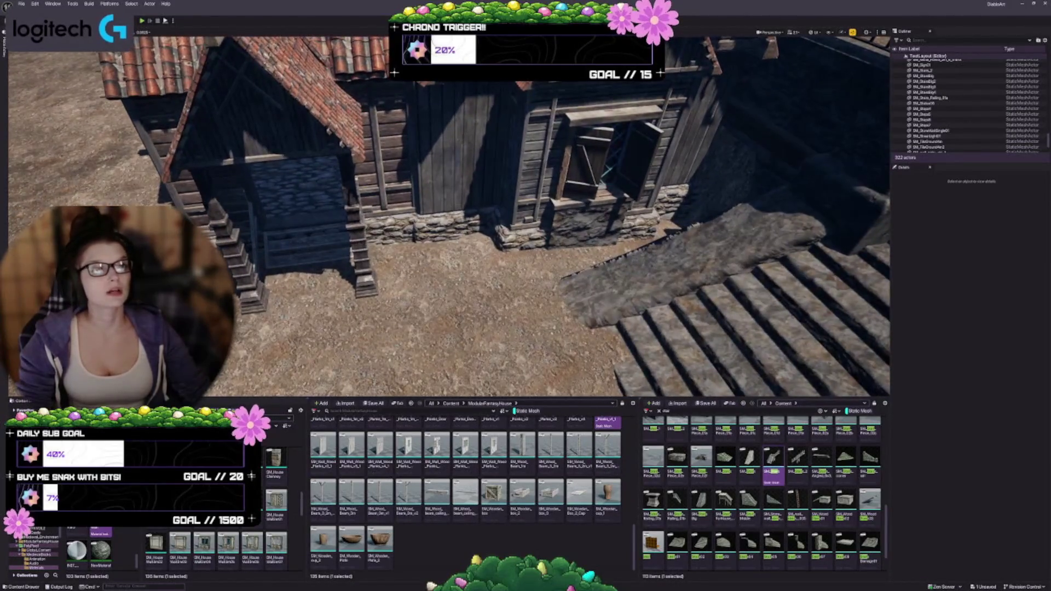
pyautogui.scroll(3, 449, 217)
pyautogui.scroll(10, 449, 216)
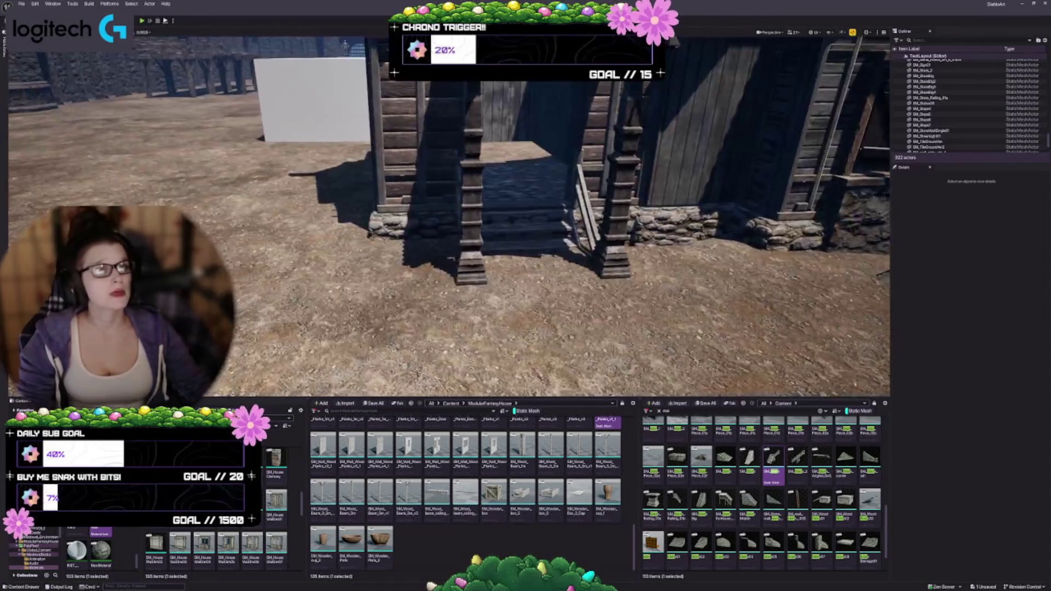
pyautogui.moveTo(437, 283); pyautogui.dragTo(436, 283)
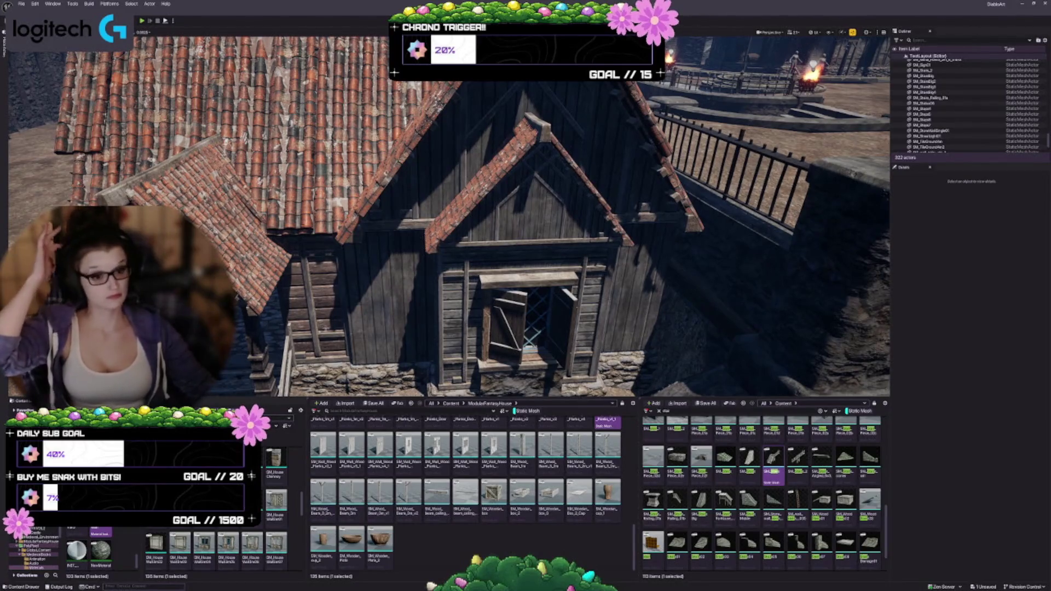
pyautogui.moveTo(418, 330); pyautogui.dragTo(417, 330)
pyautogui.moveTo(364, 309); pyautogui.dragTo(363, 308)
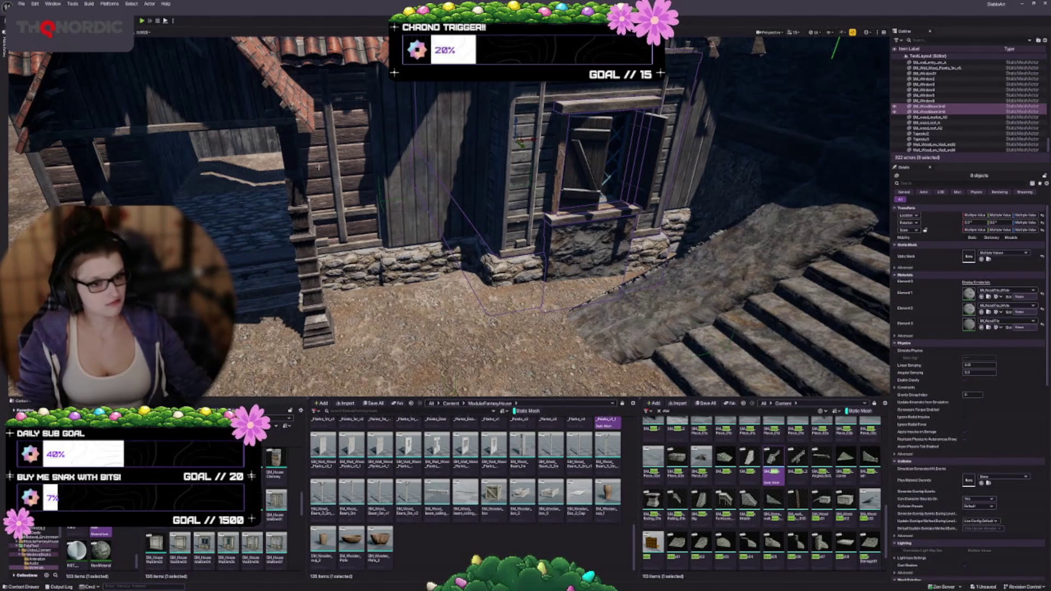
pyautogui.click(246, 197)
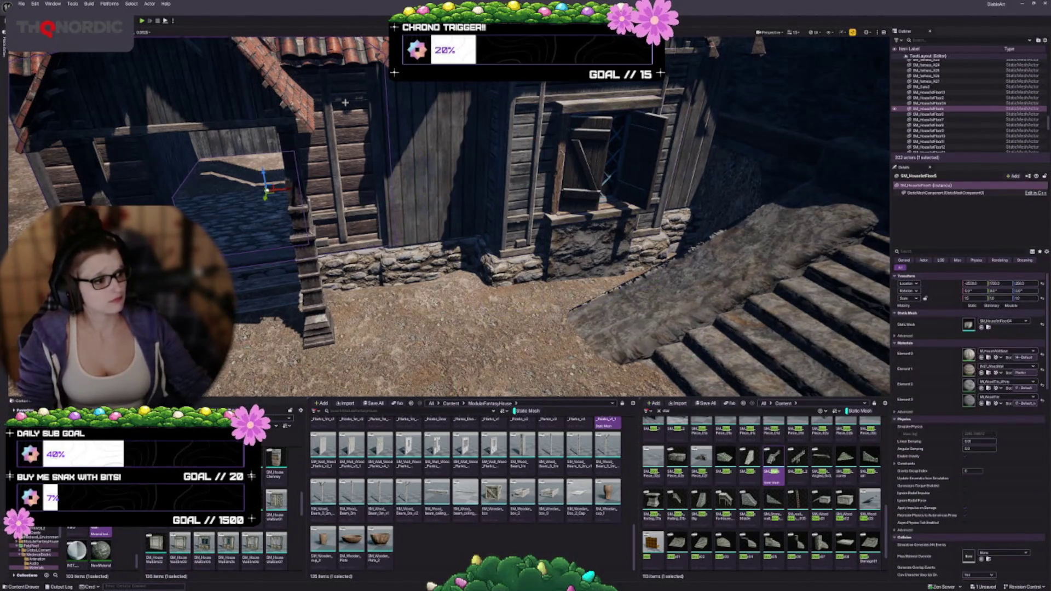
pyautogui.moveTo(363, 309); pyautogui.dragTo(363, 309)
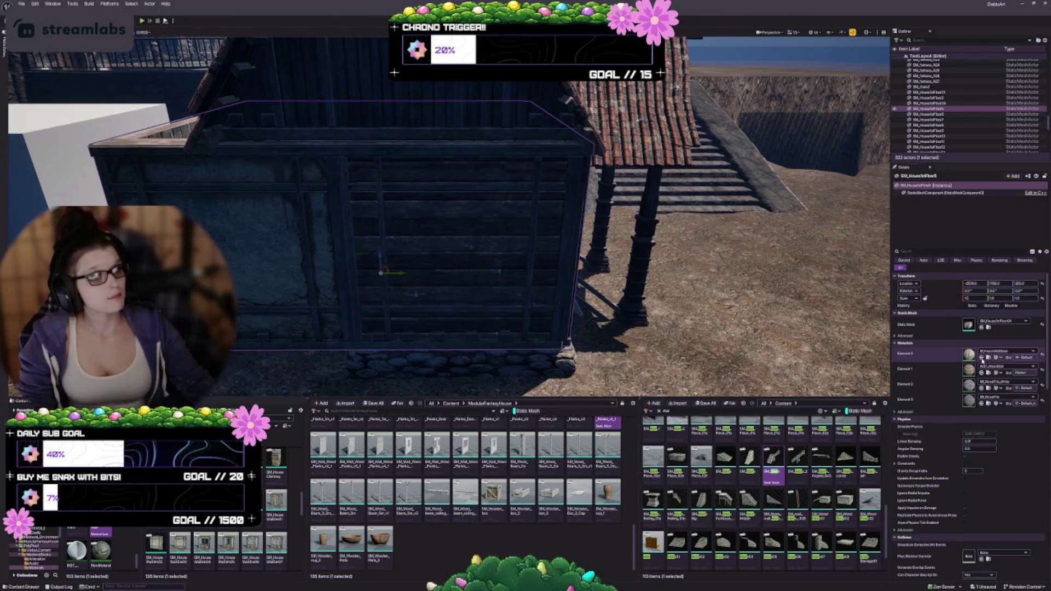
pyautogui.click(967, 358)
pyautogui.hotkey('ctrl', 'z')
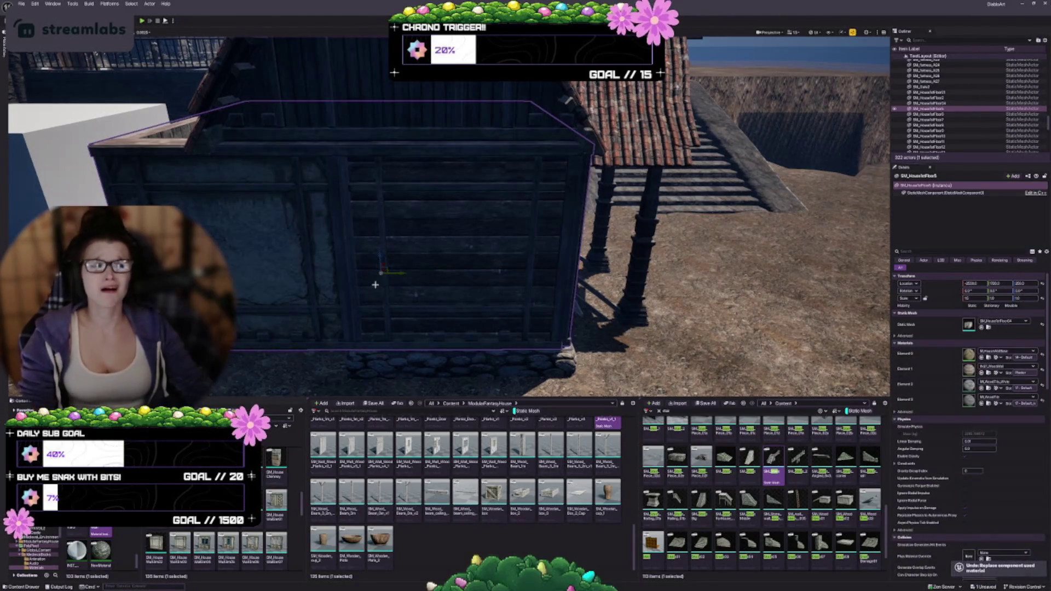
pyautogui.press('Escape')
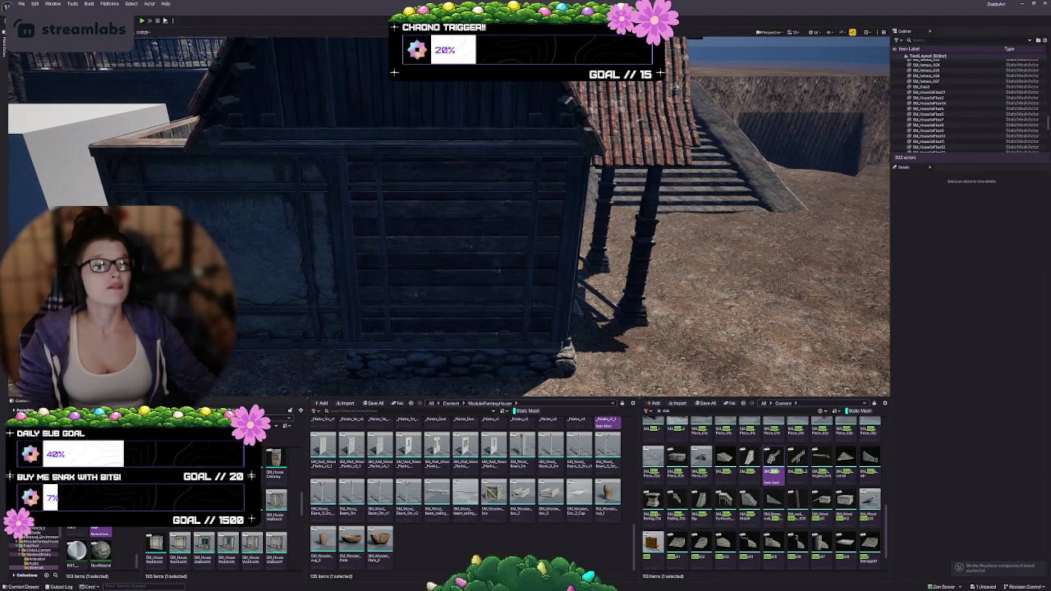
pyautogui.press('w')
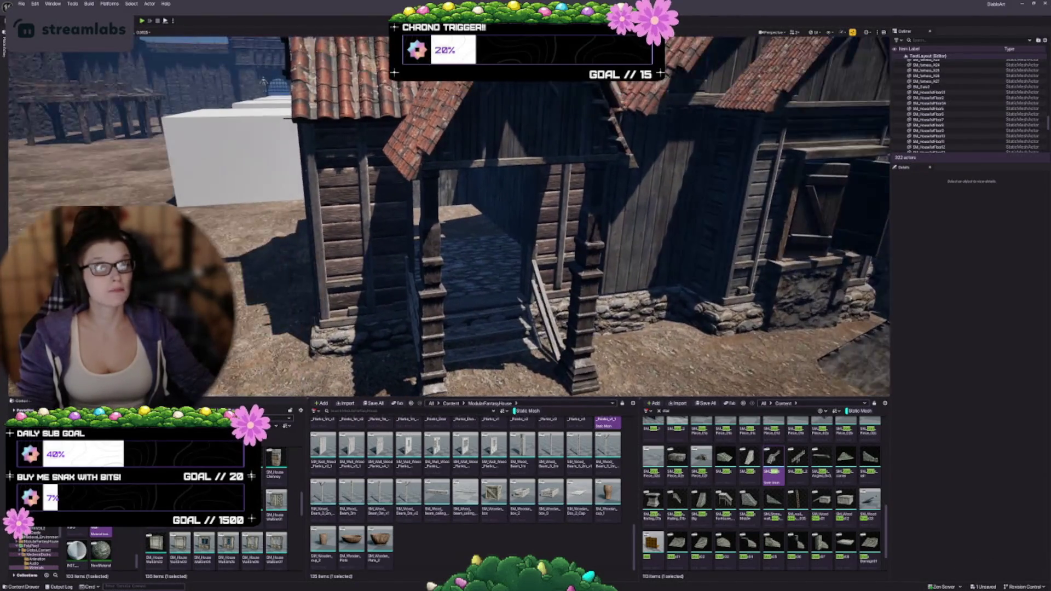
pyautogui.press('d')
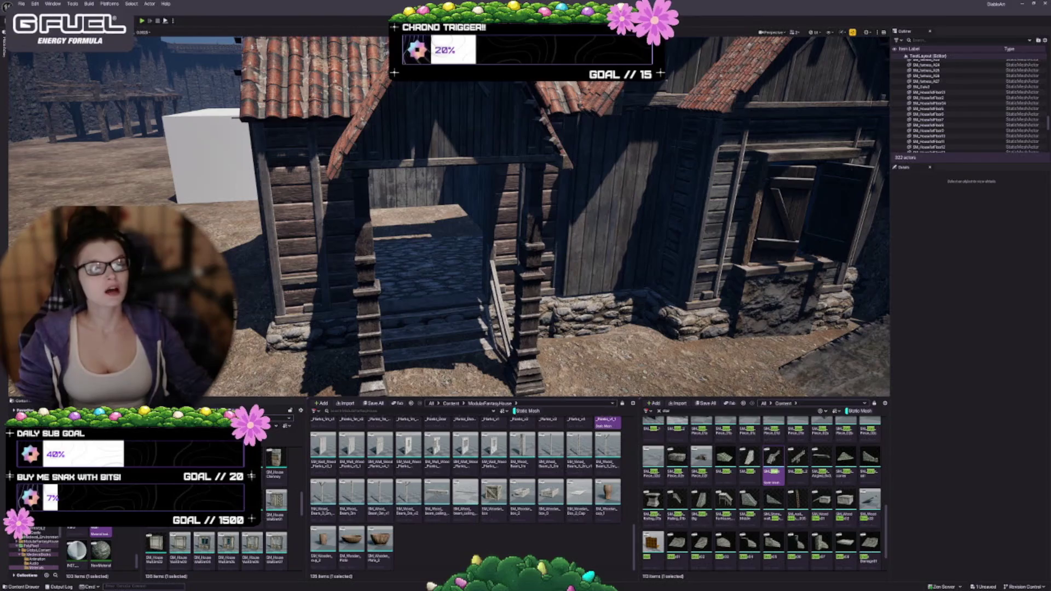
pyautogui.press('s')
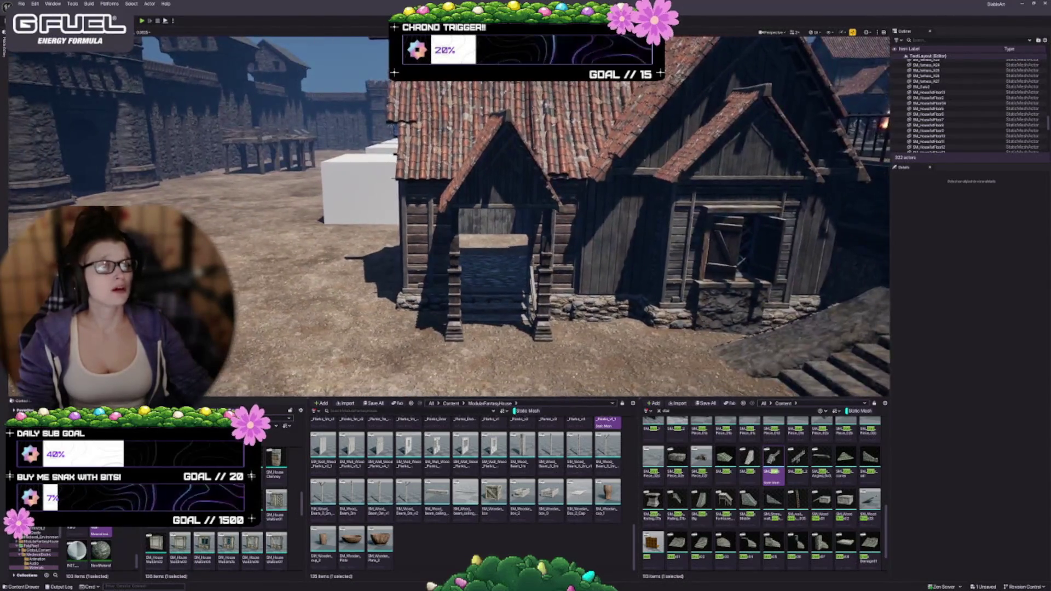
pyautogui.press('e')
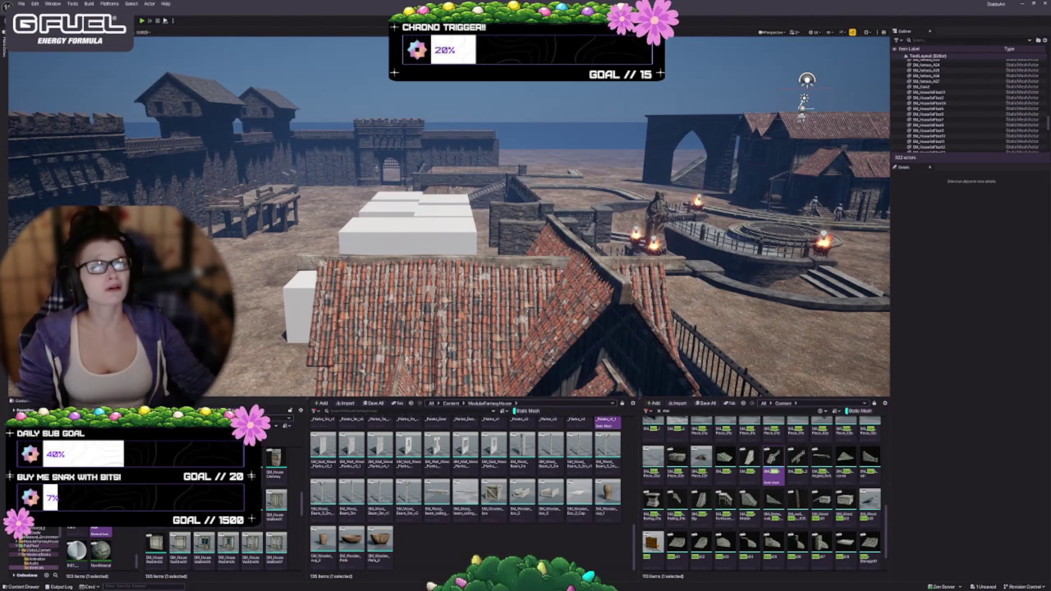
pyautogui.press('w')
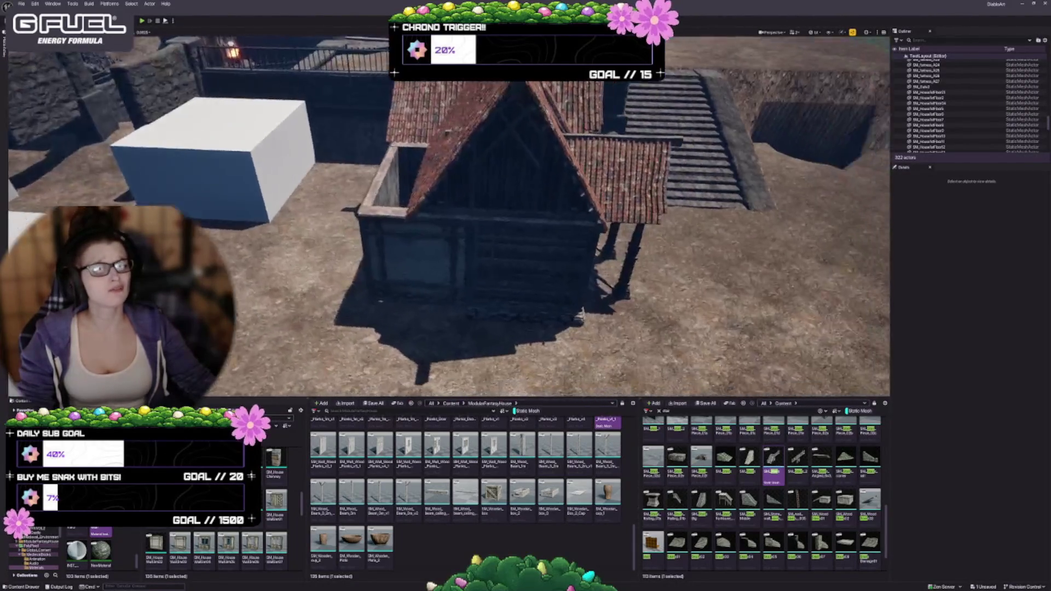
pyautogui.press('w')
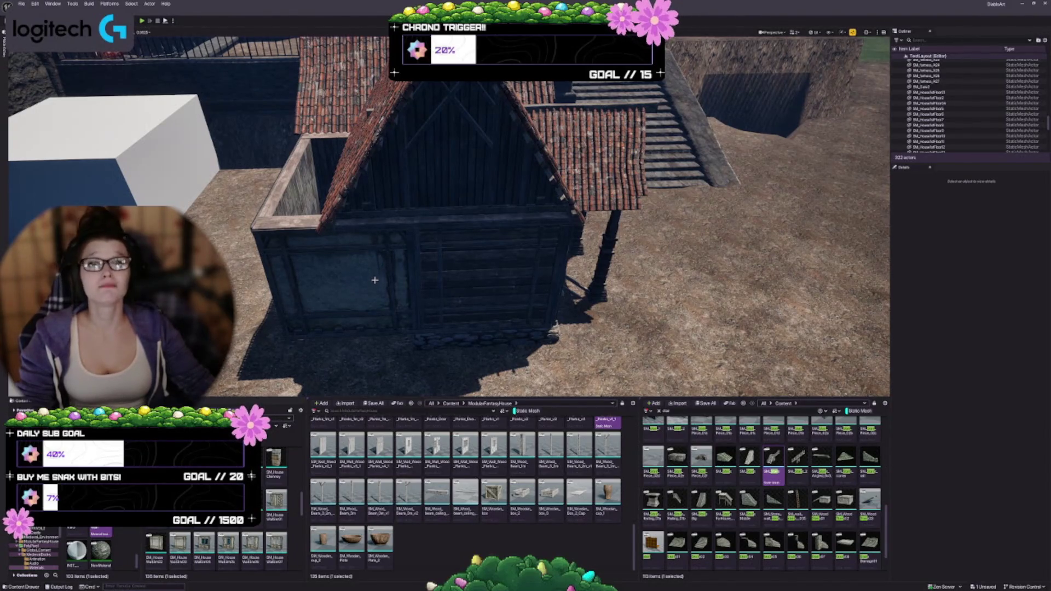
pyautogui.scroll(2, 219, 503)
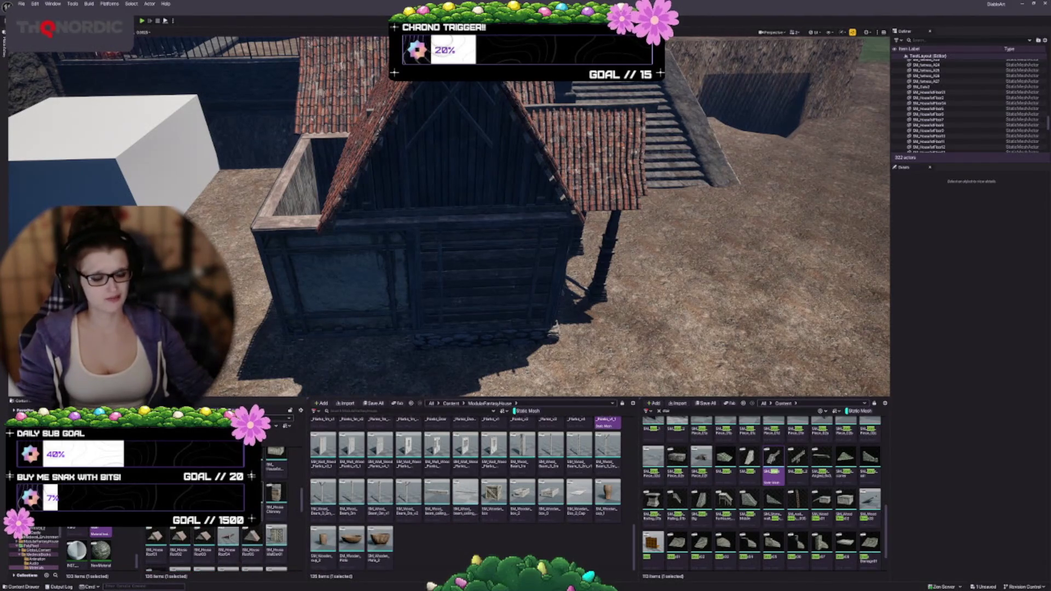
# Place a new wall-box house module on the ground beside the house
pyautogui.moveTo(493, 219)
pyautogui.mouseDown()
pyautogui.moveTo(492, 257)
pyautogui.moveTo(493, 241)
pyautogui.mouseUp()
pyautogui.moveTo(275, 465)
pyautogui.mouseDown()
pyautogui.moveTo(416, 263)
pyautogui.moveTo(432, 257)
pyautogui.moveTo(440, 287)
pyautogui.mouseUp()
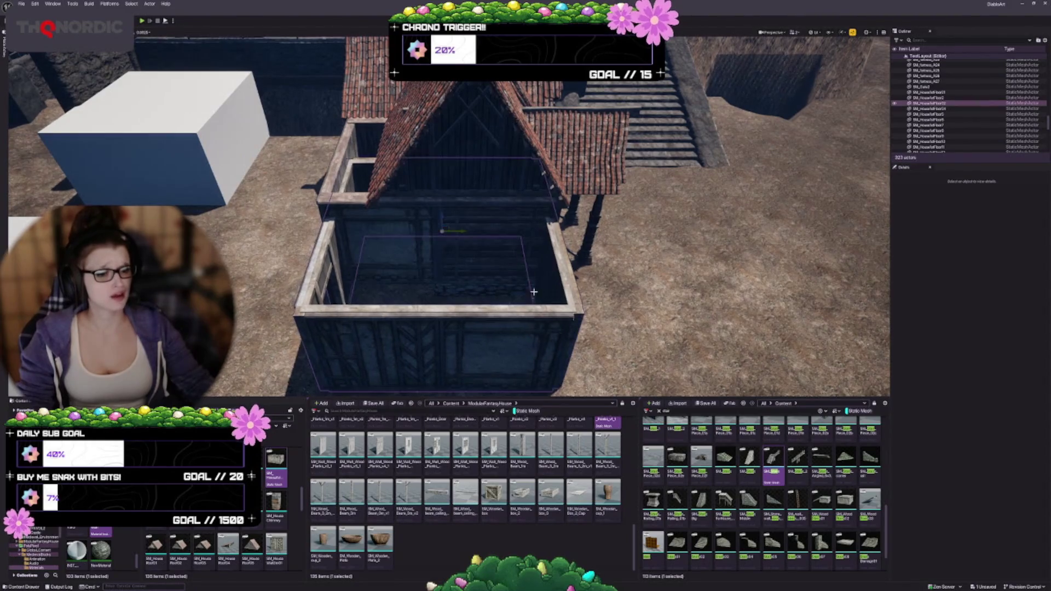
pyautogui.press('f')
# Rotate the module to −180° around Z so its doorway faces front, then delete it
pyautogui.press('e')
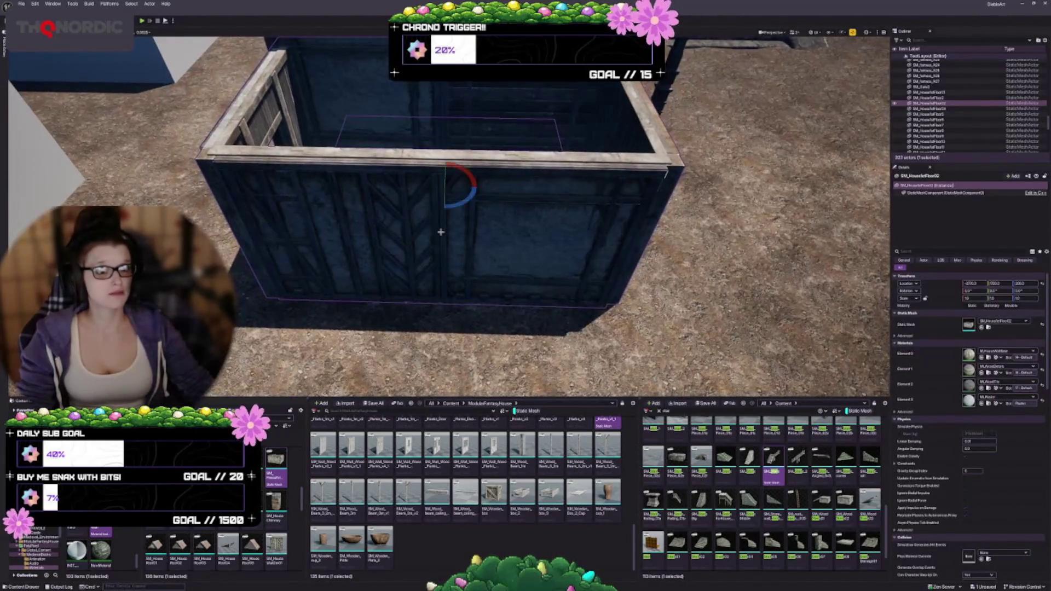
pyautogui.moveTo(462, 206); pyautogui.dragTo(588, 211)
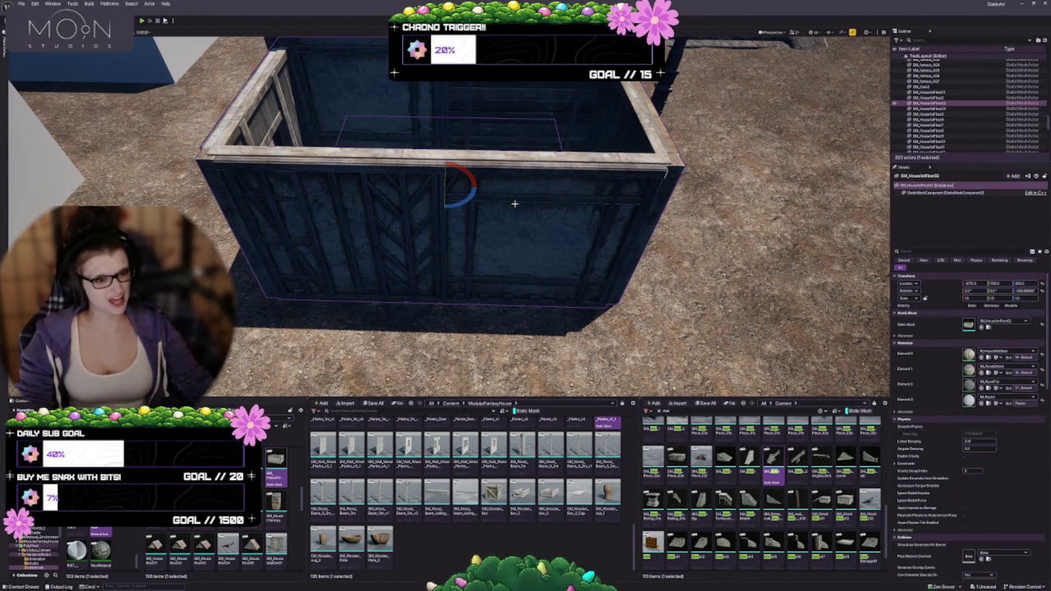
pyautogui.moveTo(447, 186)
pyautogui.mouseDown()
pyautogui.moveTo(416, 187)
pyautogui.moveTo(444, 210)
pyautogui.moveTo(437, 237)
pyautogui.mouseUp()
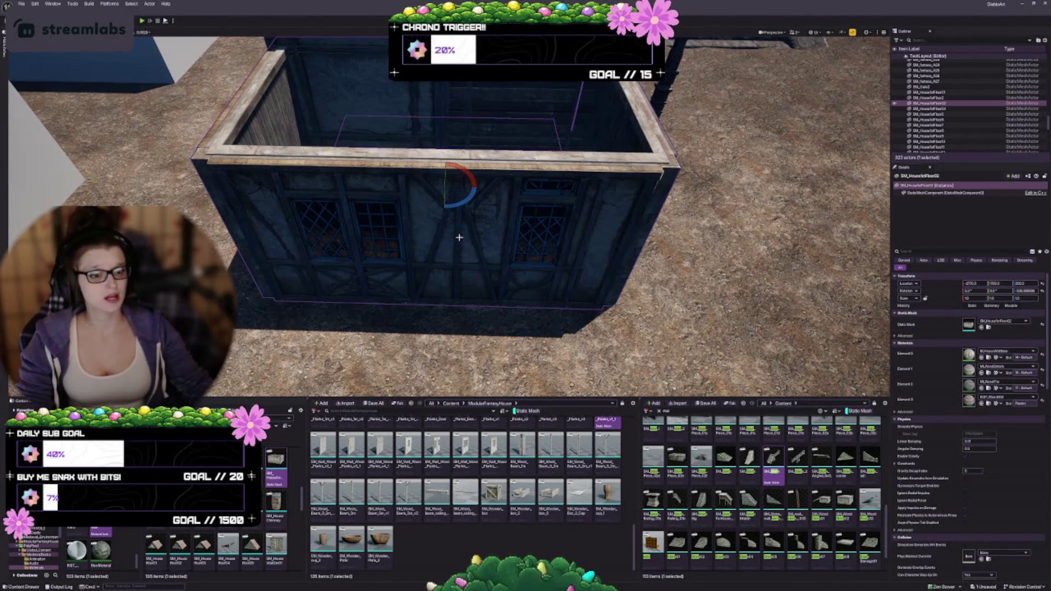
pyautogui.moveTo(459, 205)
pyautogui.mouseDown()
pyautogui.moveTo(432, 209)
pyautogui.moveTo(475, 189)
pyautogui.mouseUp()
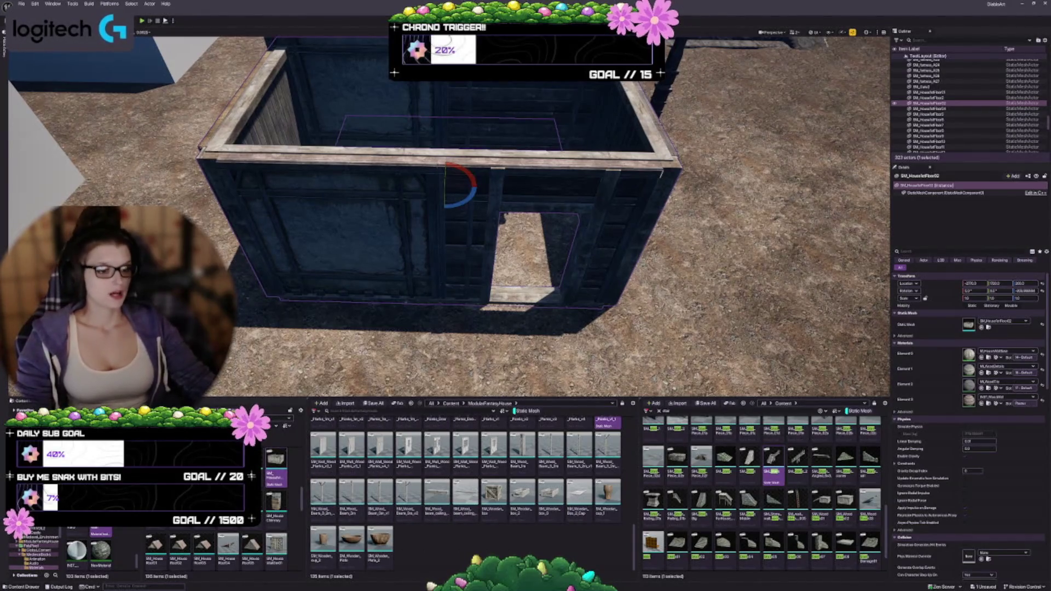
pyautogui.moveTo(449, 304); pyautogui.dragTo(467, 325)
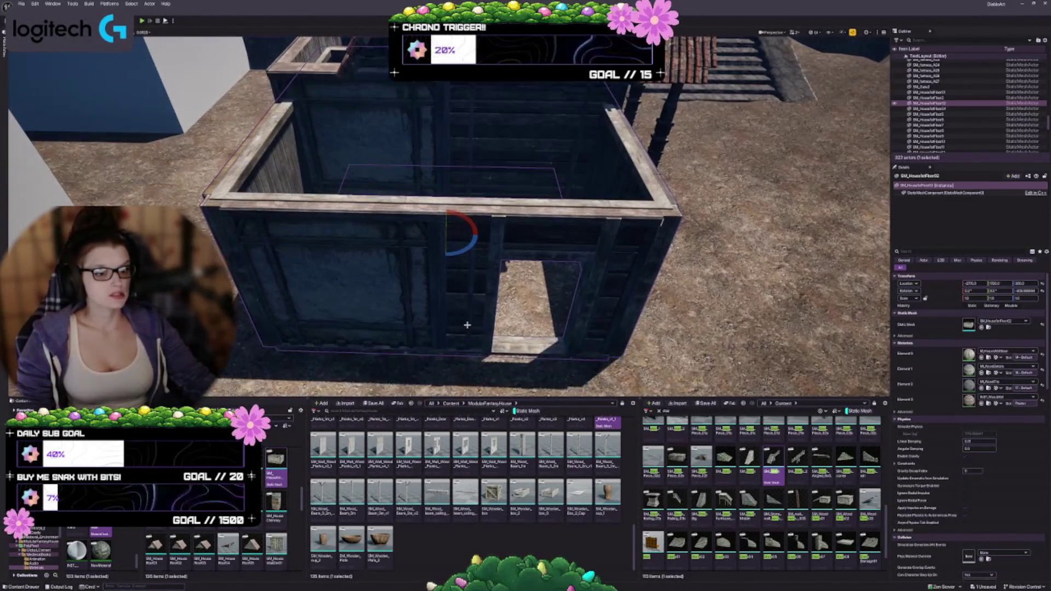
pyautogui.press('Delete')
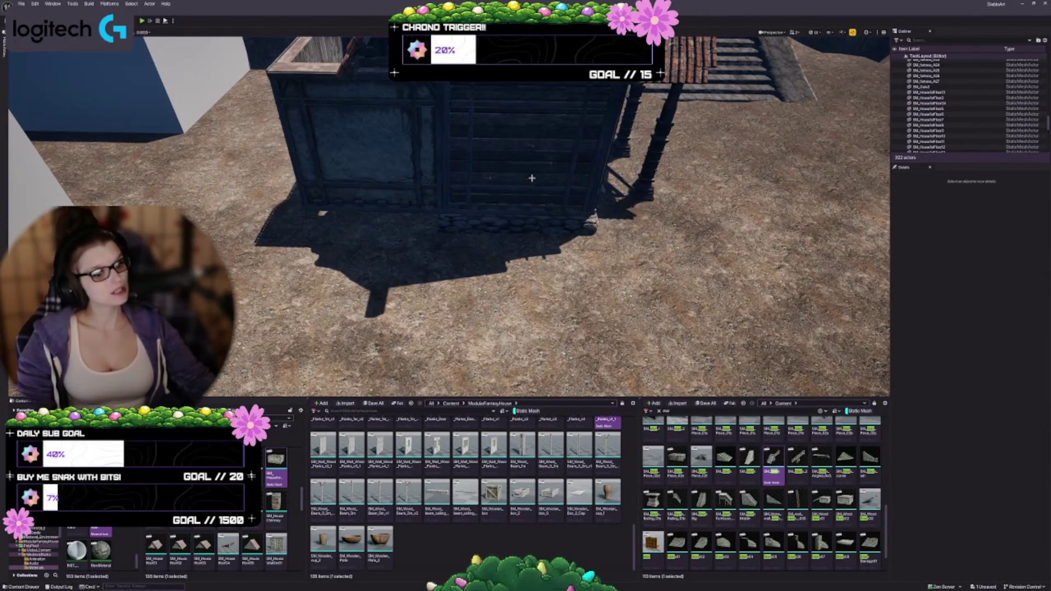
# Frame a house wall piece and drop a wooden plank wall mesh against it
pyautogui.moveTo(531, 178); pyautogui.dragTo(534, 206)
pyautogui.click(535, 252)
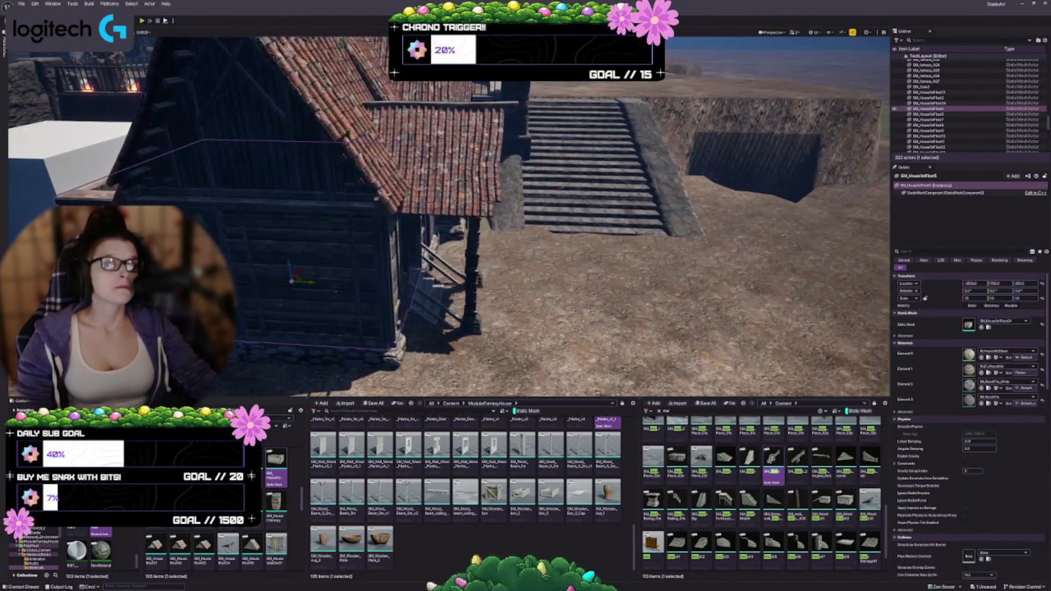
pyautogui.moveTo(459, 323); pyautogui.dragTo(471, 282)
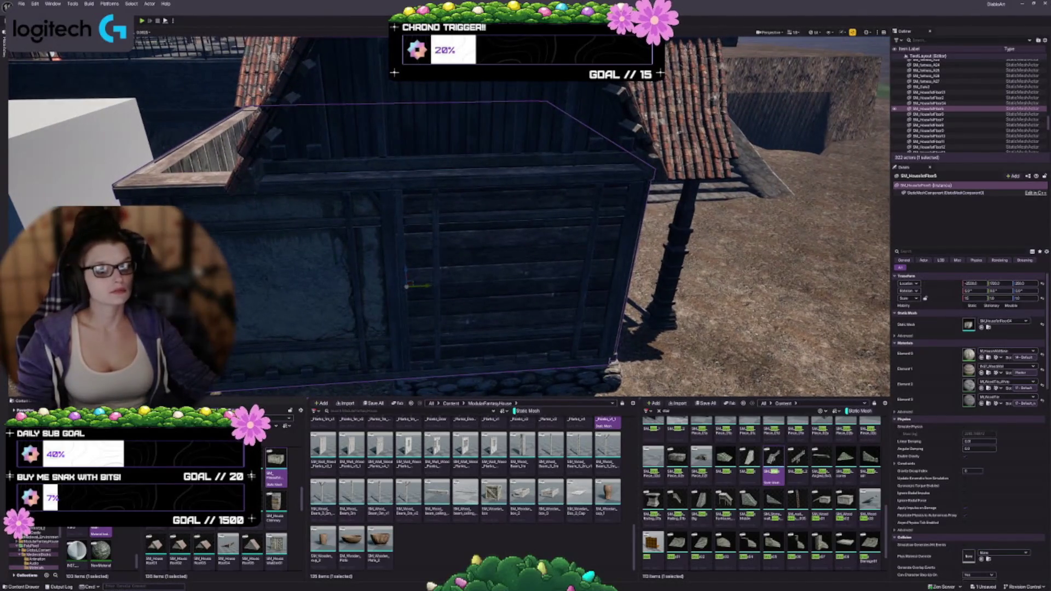
pyautogui.scroll(-3, 219, 542)
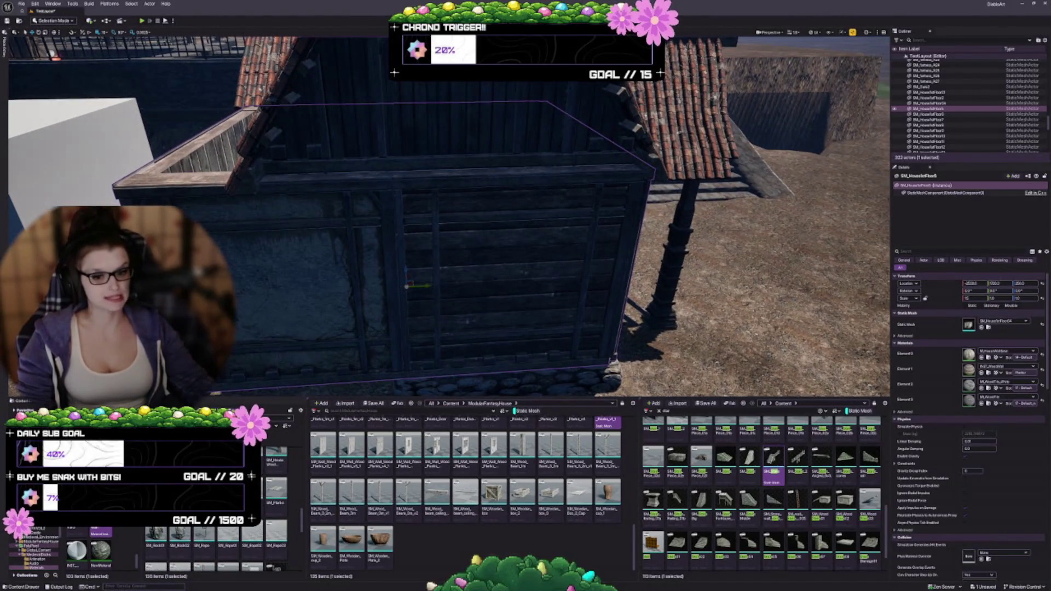
pyautogui.moveTo(470, 282); pyautogui.dragTo(534, 281)
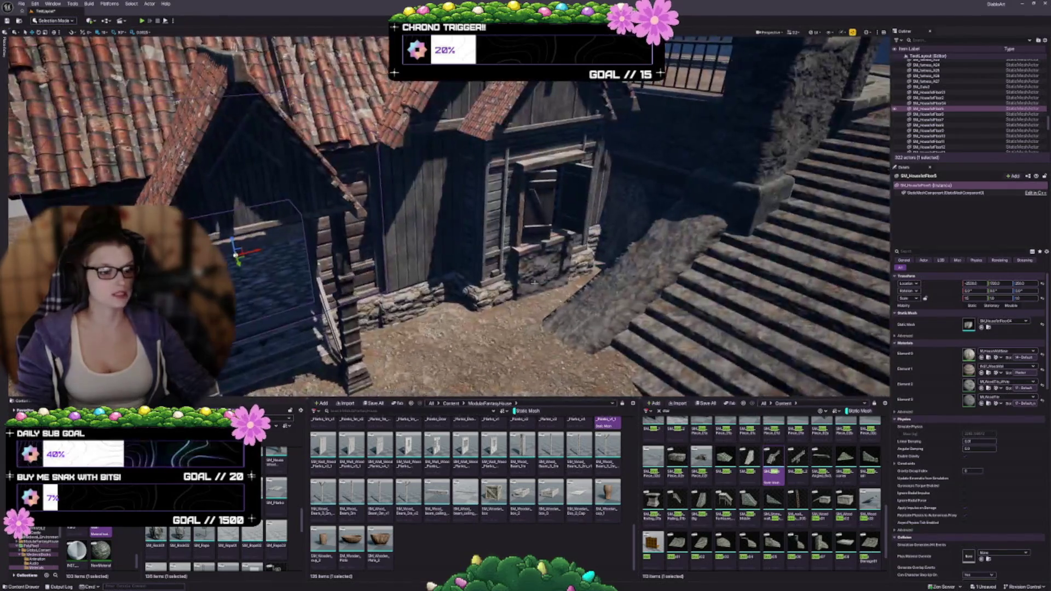
pyautogui.click(397, 223)
pyautogui.moveTo(397, 223)
pyautogui.mouseDown()
pyautogui.moveTo(405, 211)
pyautogui.moveTo(348, 200)
pyautogui.mouseUp()
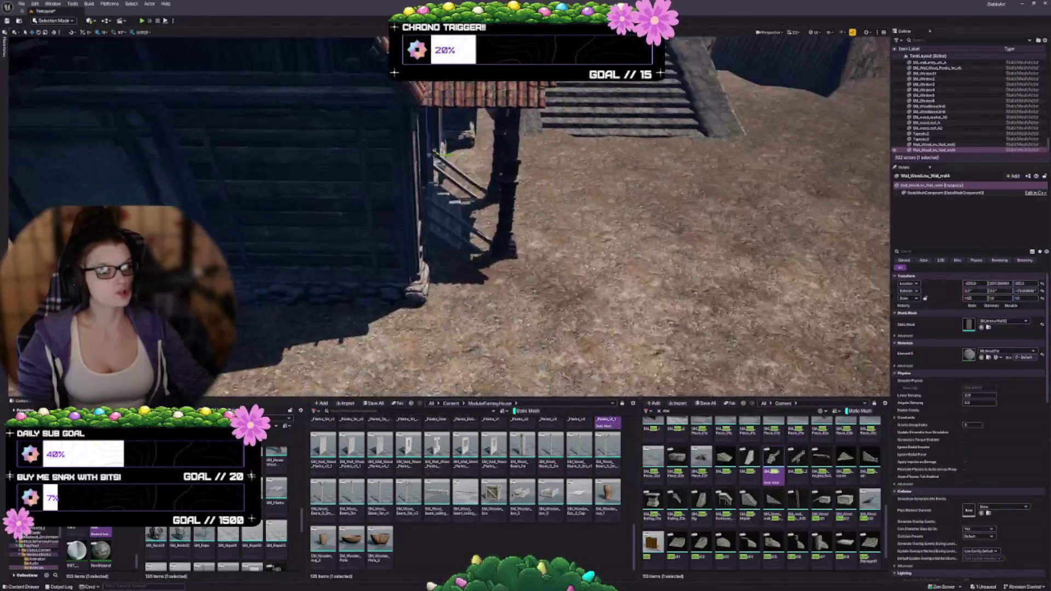
pyautogui.press('f')
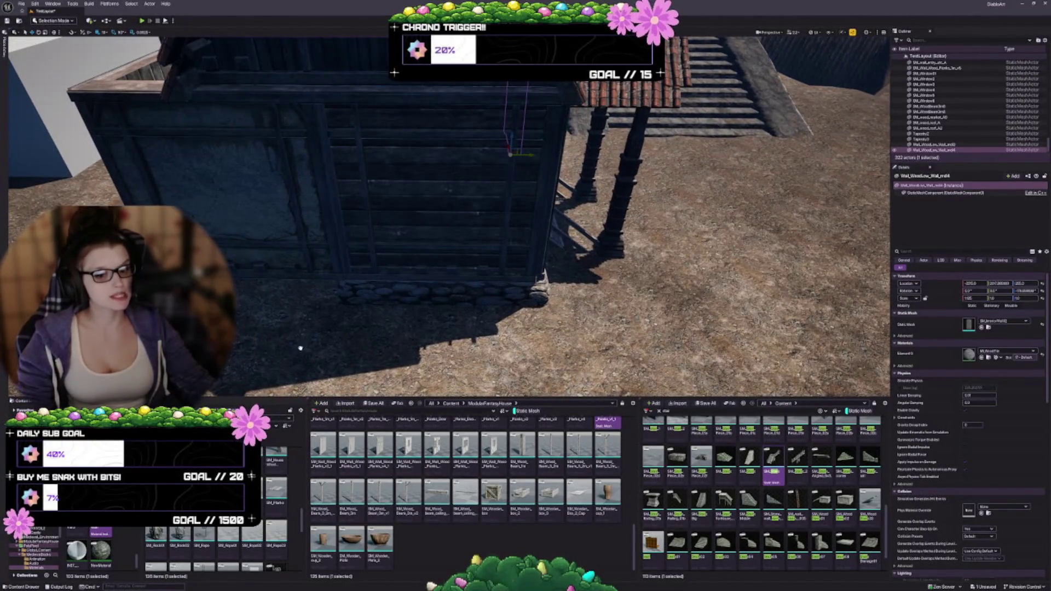
pyautogui.moveTo(300, 348)
pyautogui.mouseDown()
pyautogui.moveTo(400, 272)
pyautogui.moveTo(422, 271)
pyautogui.mouseUp()
pyautogui.click(388, 272)
# Slide the new plank wall along its Y axis until it sits on the stone foundation
pyautogui.press('f')
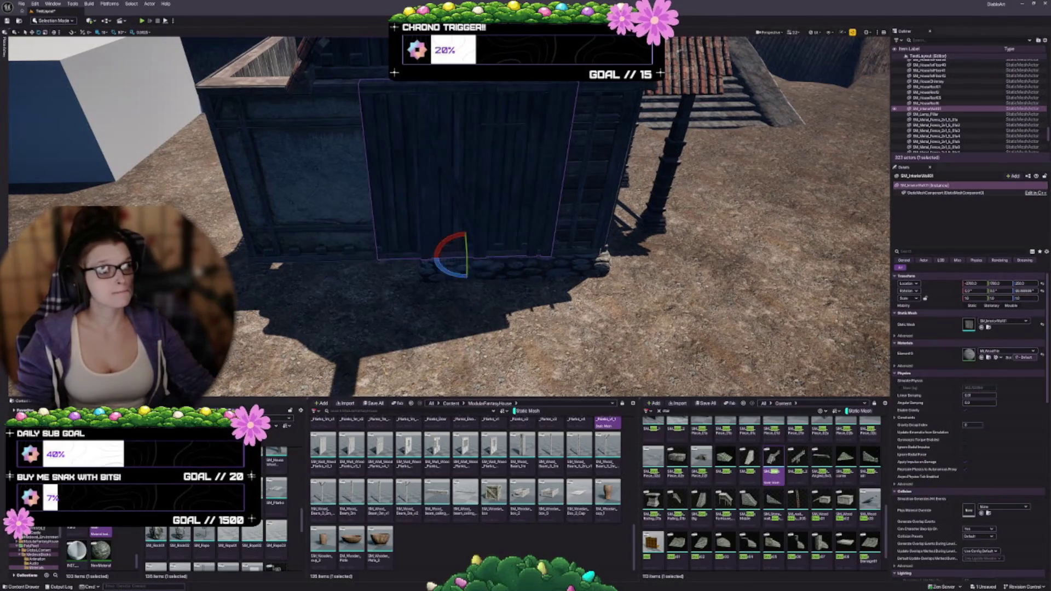
pyautogui.scroll(3, 448, 219)
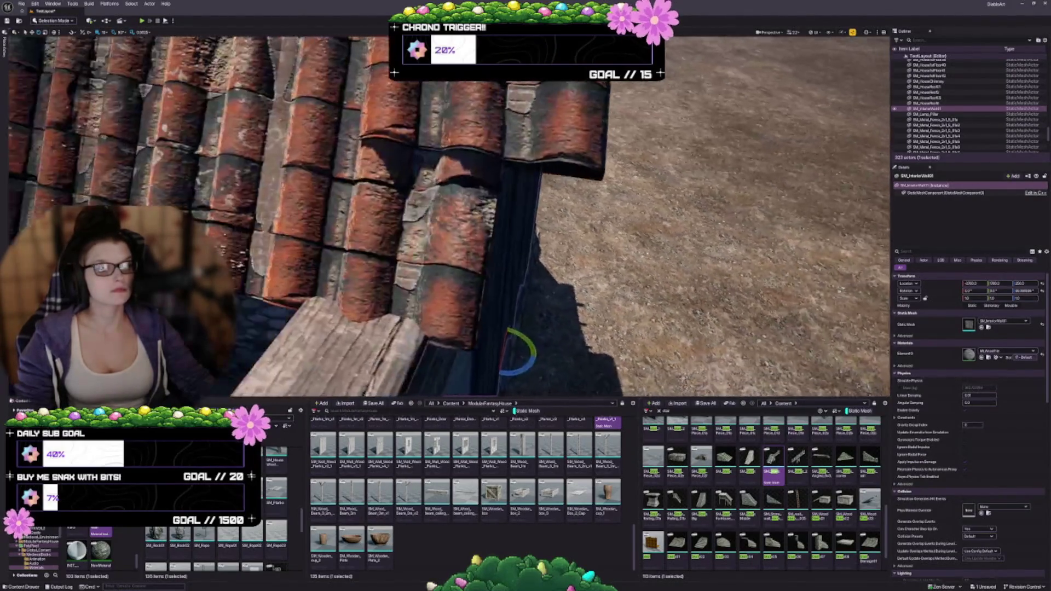
pyautogui.scroll(-5, 449, 219)
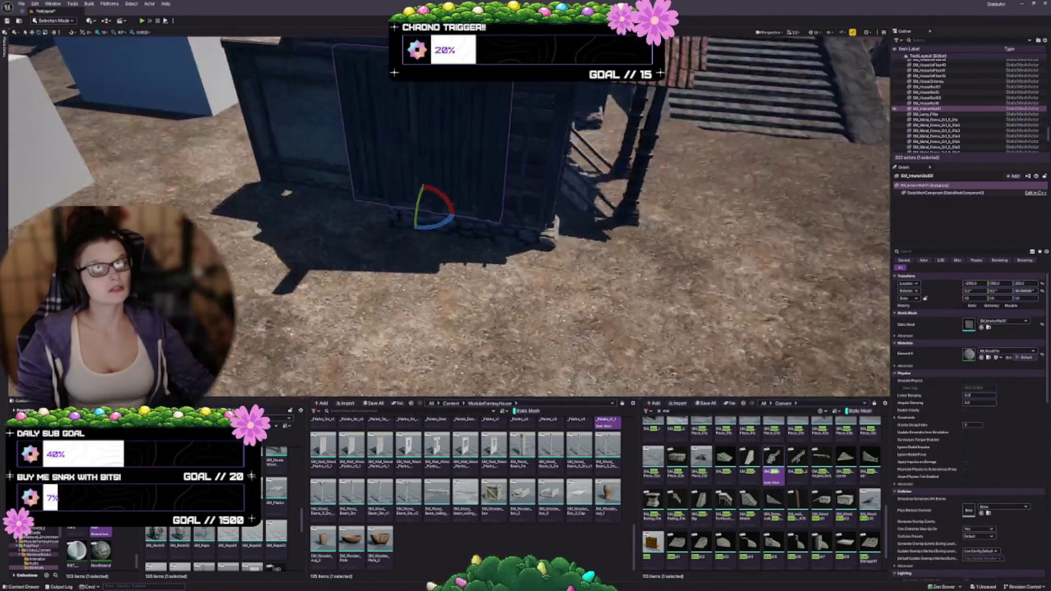
pyautogui.scroll(-3, 449, 219)
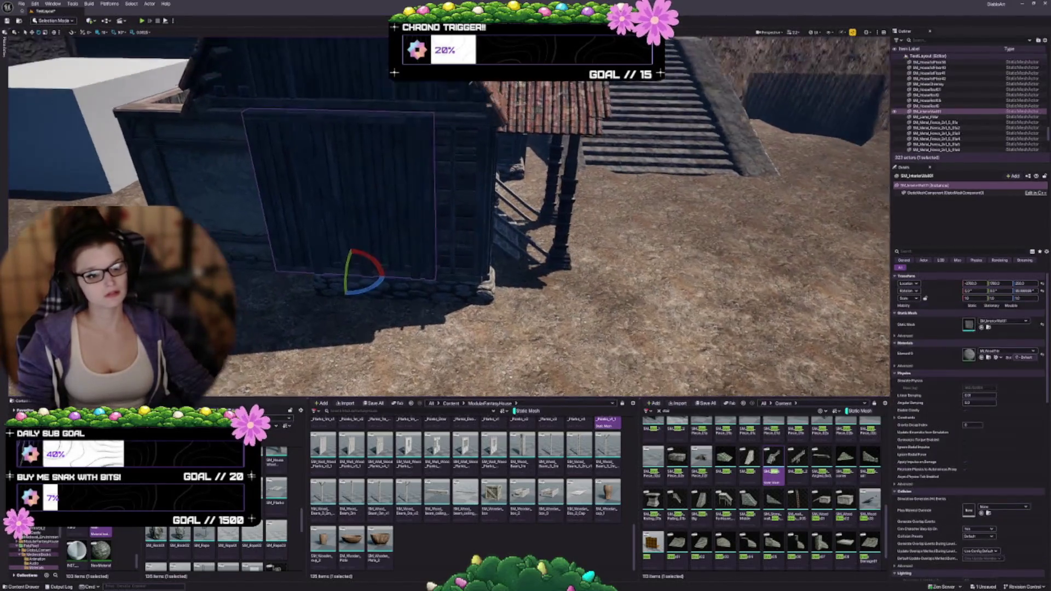
pyautogui.scroll(3, 435, 365)
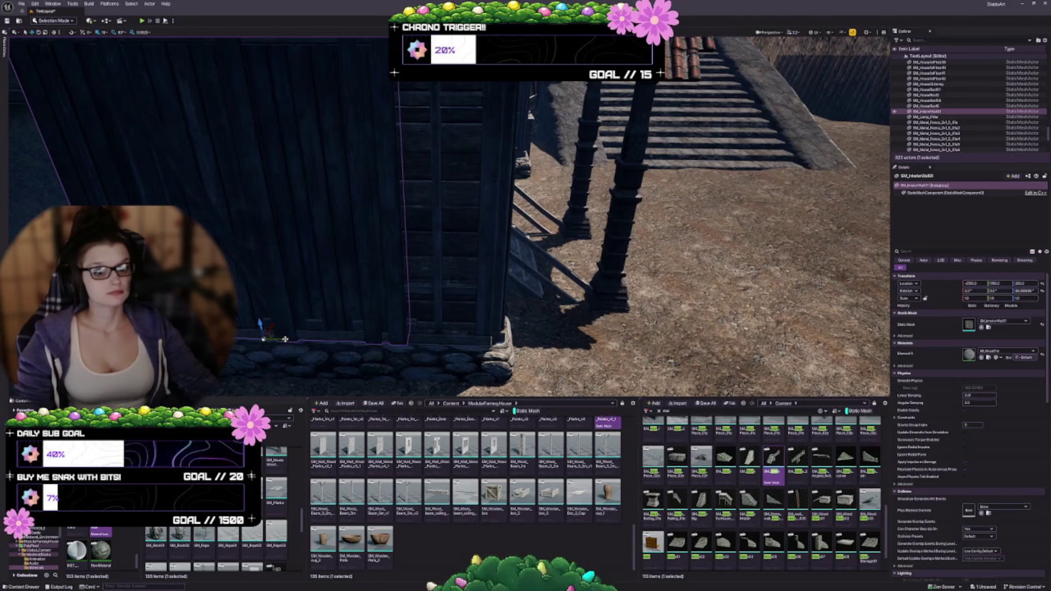
pyautogui.moveTo(284, 338); pyautogui.dragTo(295, 341)
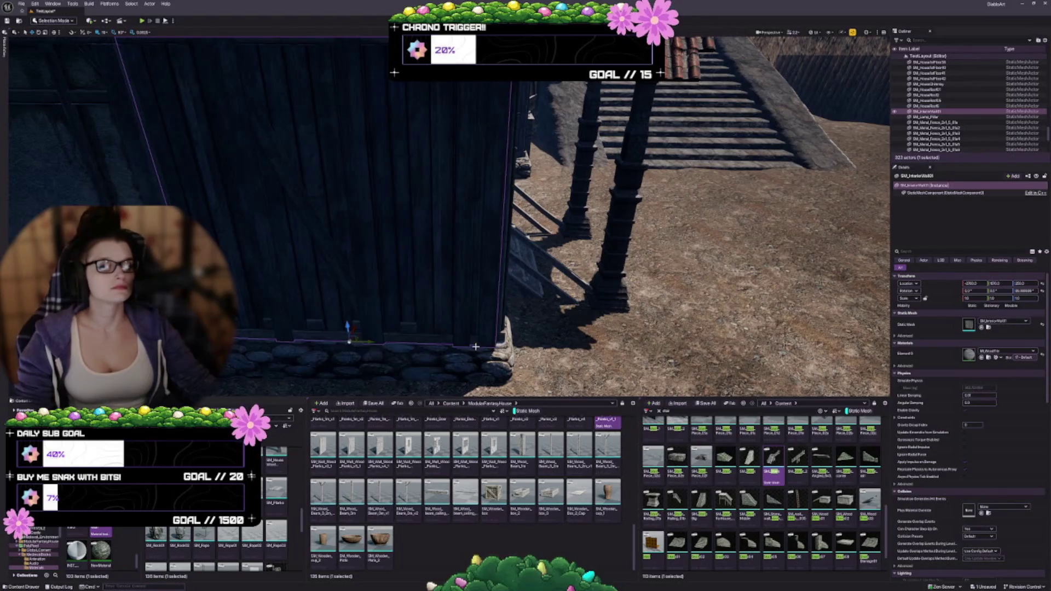
pyautogui.moveTo(475, 346)
pyautogui.mouseDown()
pyautogui.moveTo(454, 372)
pyautogui.moveTo(482, 331)
pyautogui.mouseUp()
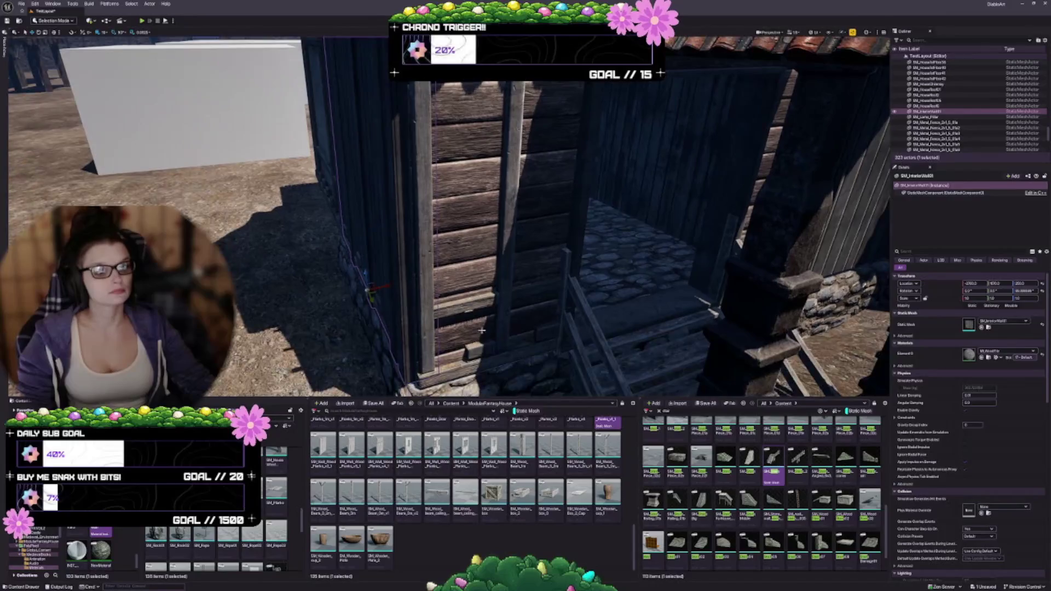
pyautogui.moveTo(369, 294)
pyautogui.mouseDown()
pyautogui.moveTo(413, 278)
pyautogui.moveTo(397, 317)
pyautogui.moveTo(405, 290)
pyautogui.mouseUp()
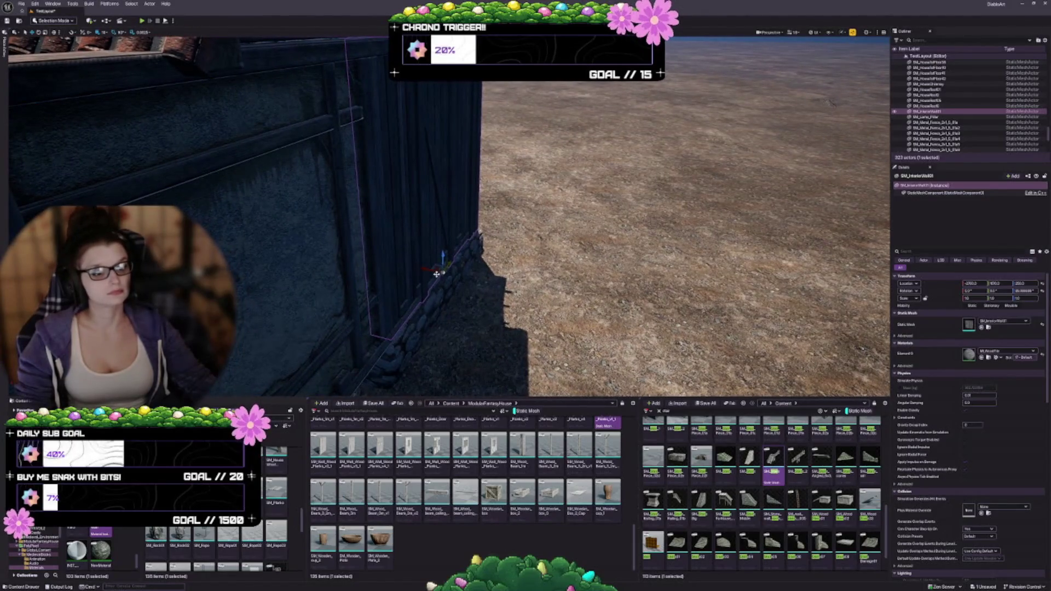
pyautogui.moveTo(423, 268); pyautogui.dragTo(431, 272)
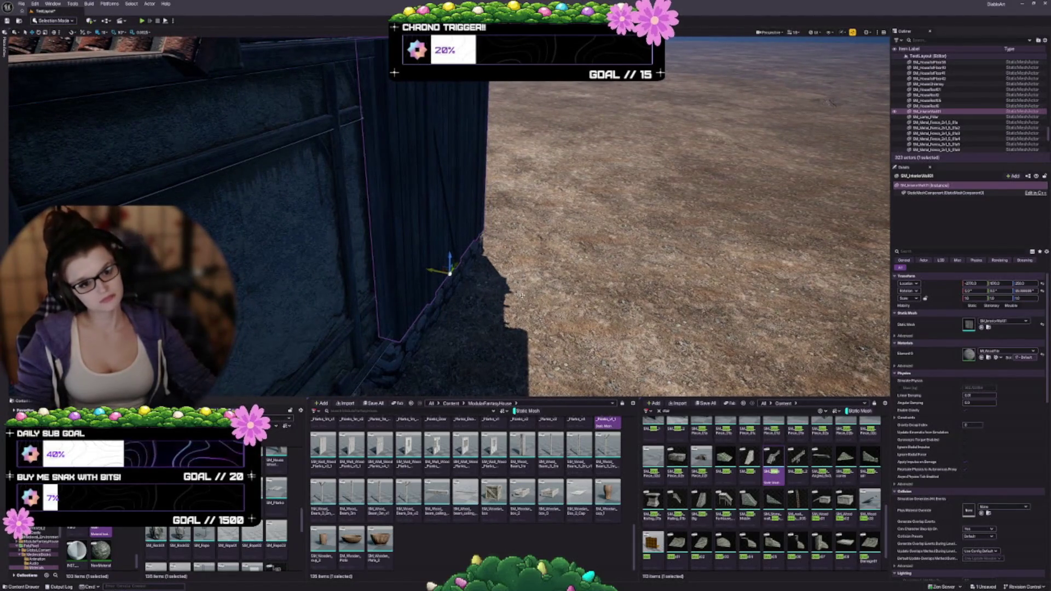
# Alt-drag the plank wall along Y to place a duplicate to its left
pyautogui.moveTo(521, 295)
pyautogui.mouseDown()
pyautogui.moveTo(469, 343)
pyautogui.moveTo(578, 354)
pyautogui.mouseUp()
pyautogui.moveTo(468, 325); pyautogui.dragTo(498, 318)
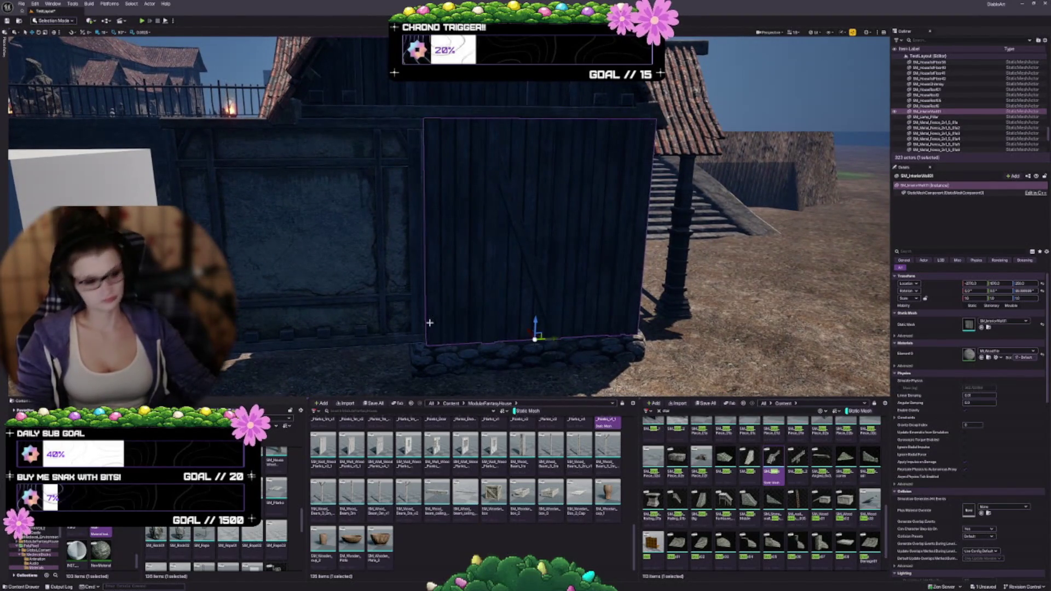
pyautogui.moveTo(555, 338)
pyautogui.mouseDown()
pyautogui.moveTo(315, 343)
pyautogui.moveTo(334, 344)
pyautogui.mouseUp()
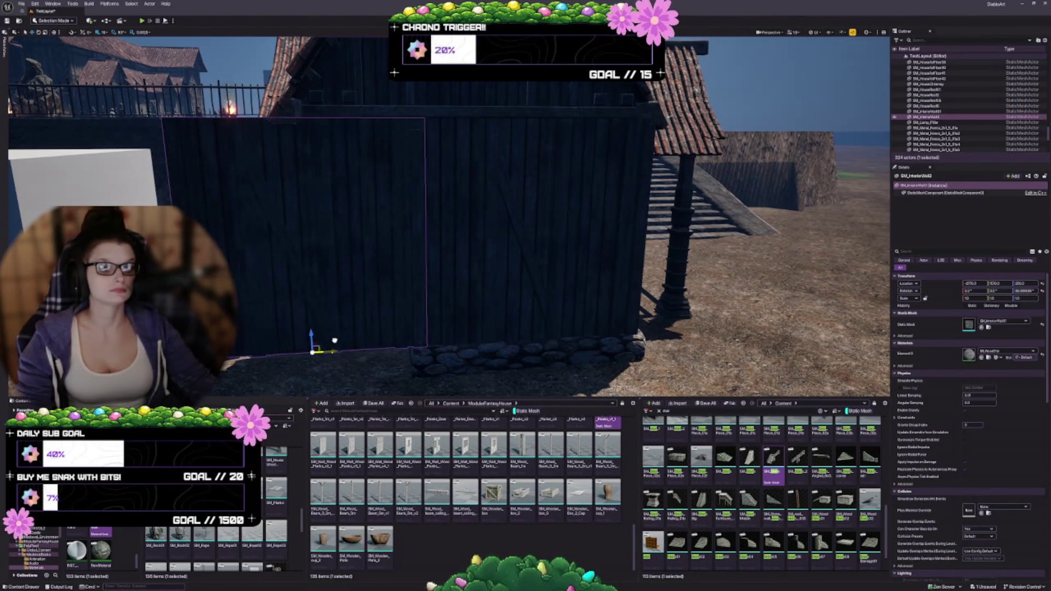
pyautogui.scroll(5, 425, 354)
pyautogui.press('Escape')
pyautogui.scroll(-3, 432, 357)
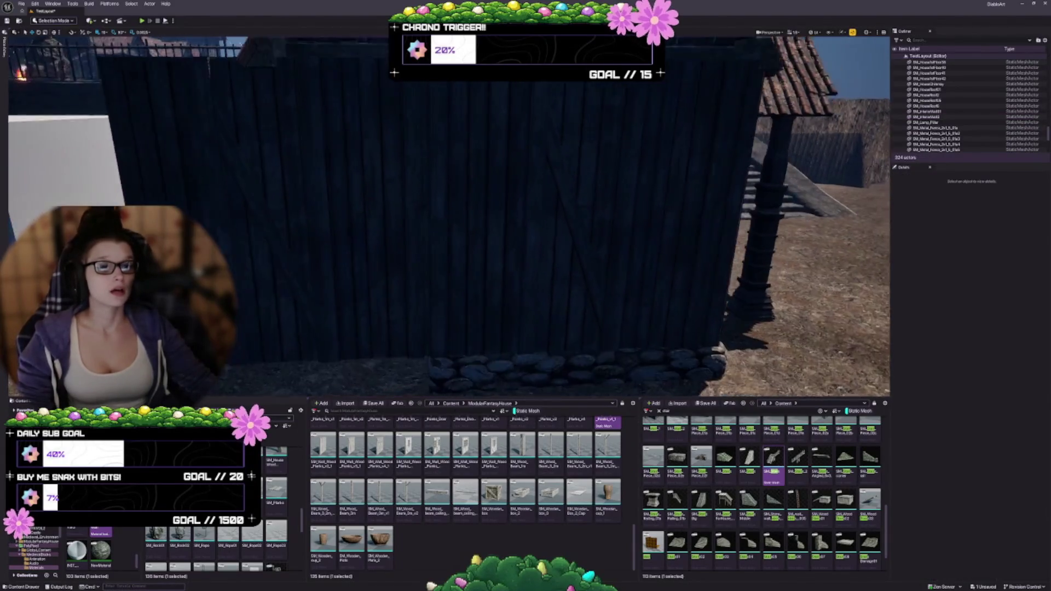
pyautogui.scroll(-3, 367, 335)
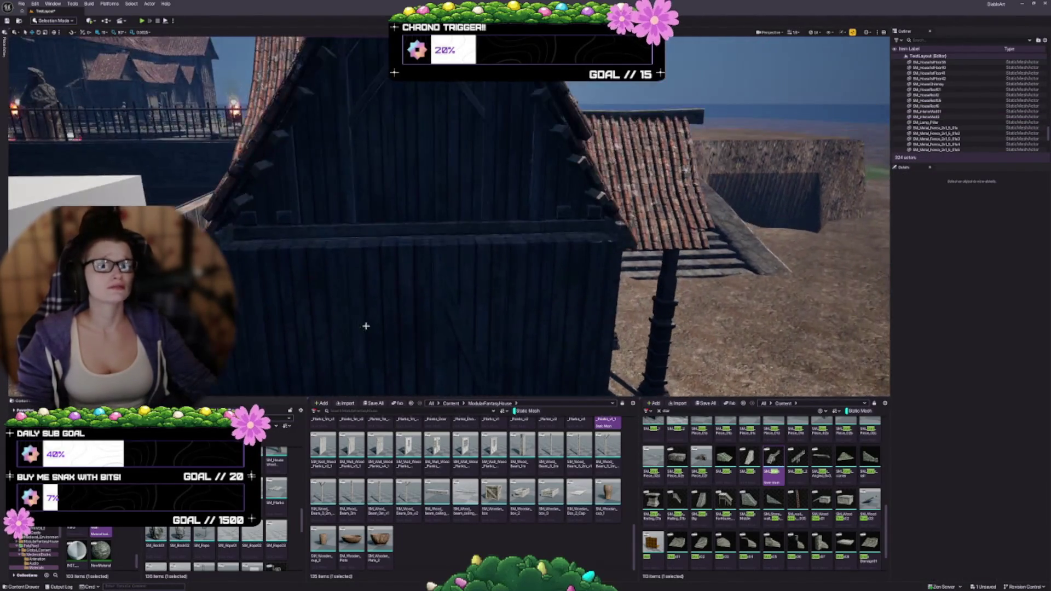
pyautogui.scroll(-3, 363, 329)
pyautogui.click(268, 298)
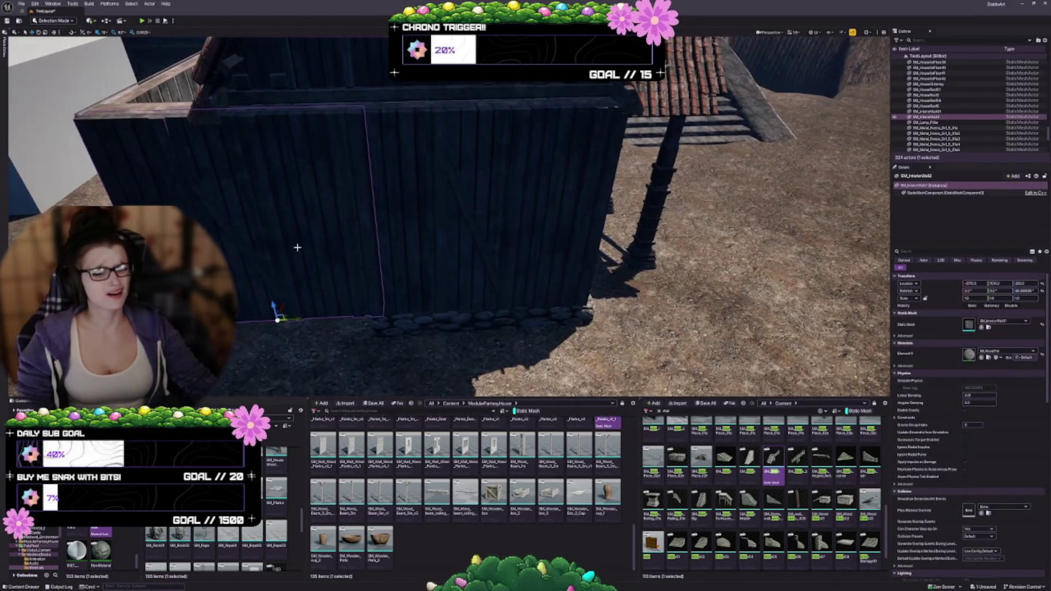
pyautogui.rightClick(300, 250)
pyautogui.moveTo(365, 390)
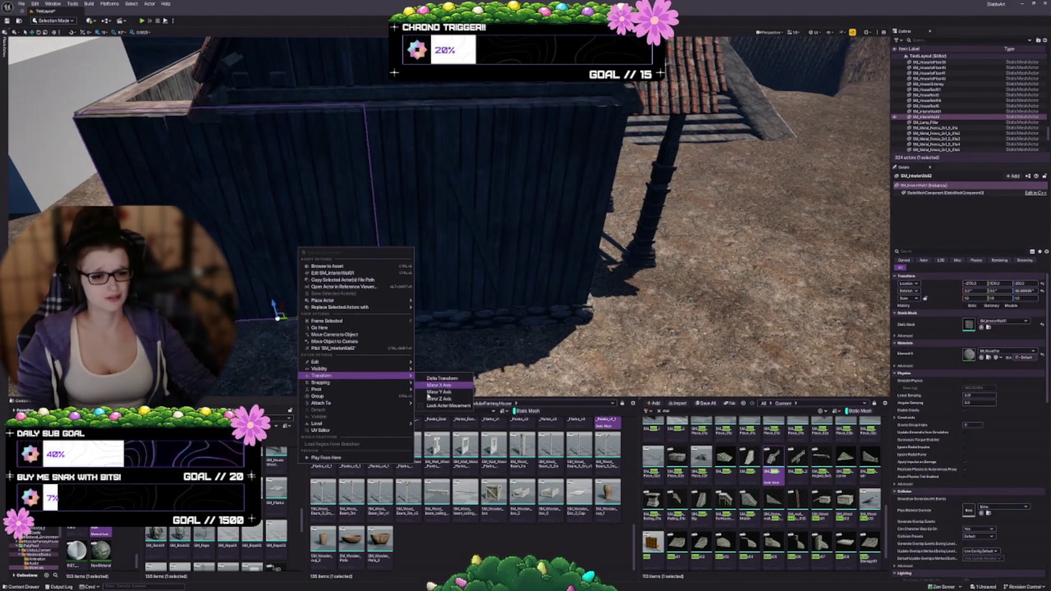
pyautogui.press('Escape')
pyautogui.scroll(-5, 340, 298)
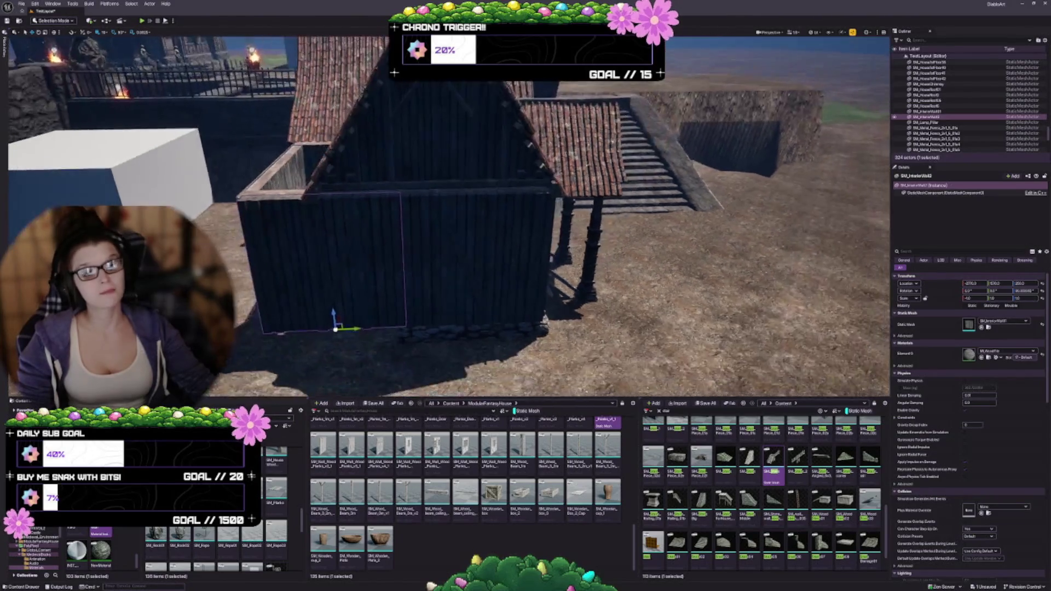
pyautogui.press('Escape')
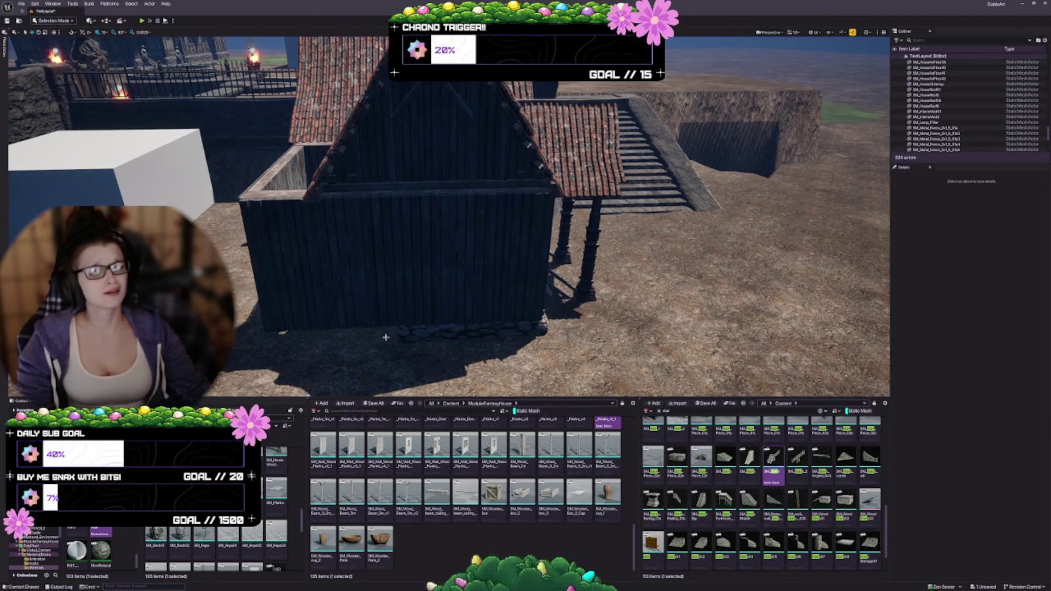
pyautogui.click(349, 300)
# Group the two front wall panels with Ctrl+G, undoing an accidental scale
pyautogui.keyDown('ctrl'); pyautogui.click(470, 287); pyautogui.keyUp('ctrl')
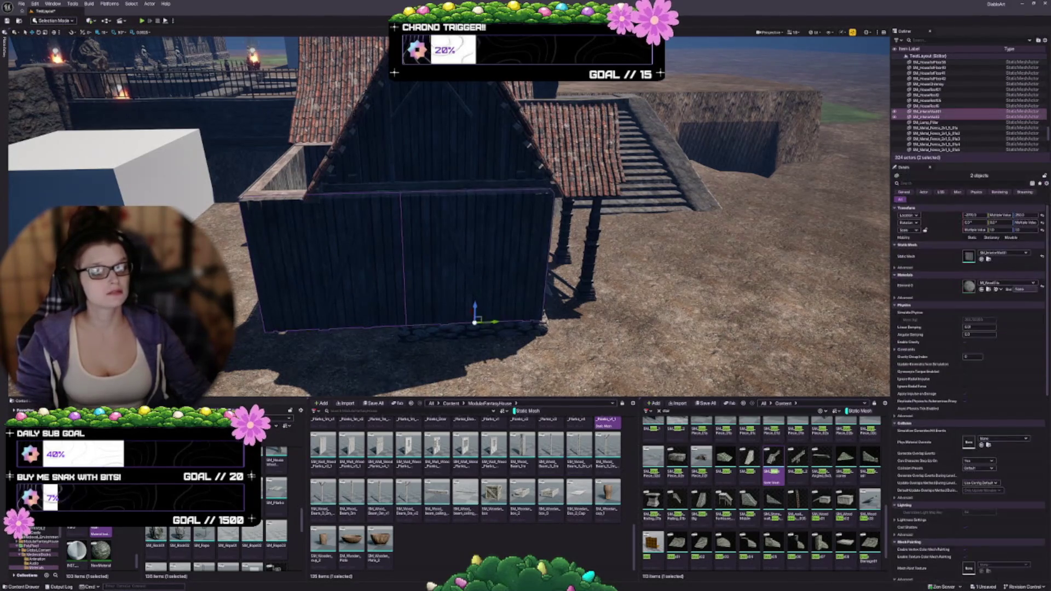
pyautogui.hotkey('ctrl', 'g')
pyautogui.scroll(5, 430, 335)
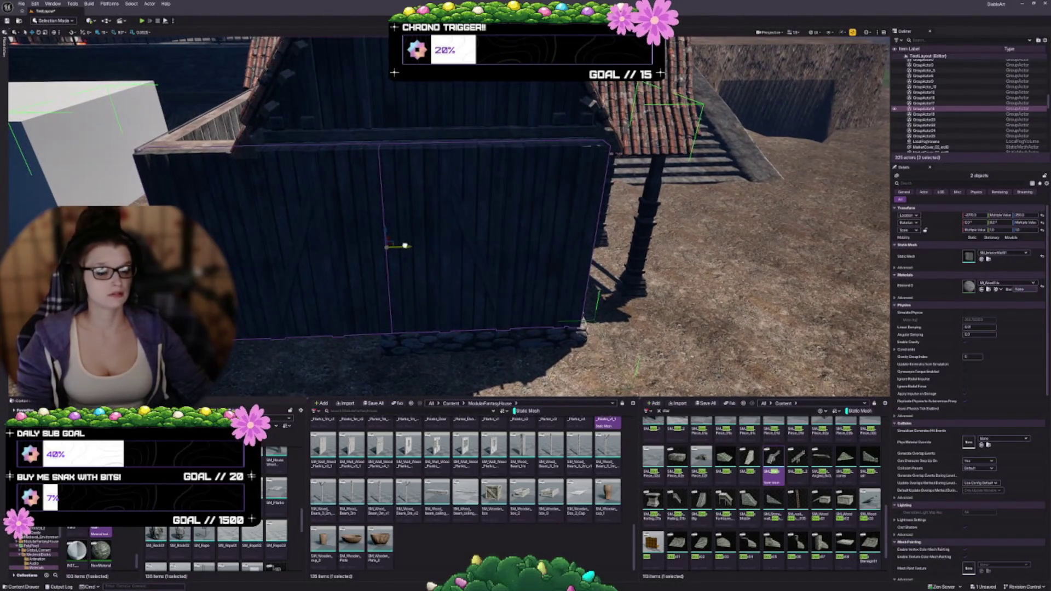
pyautogui.press('f')
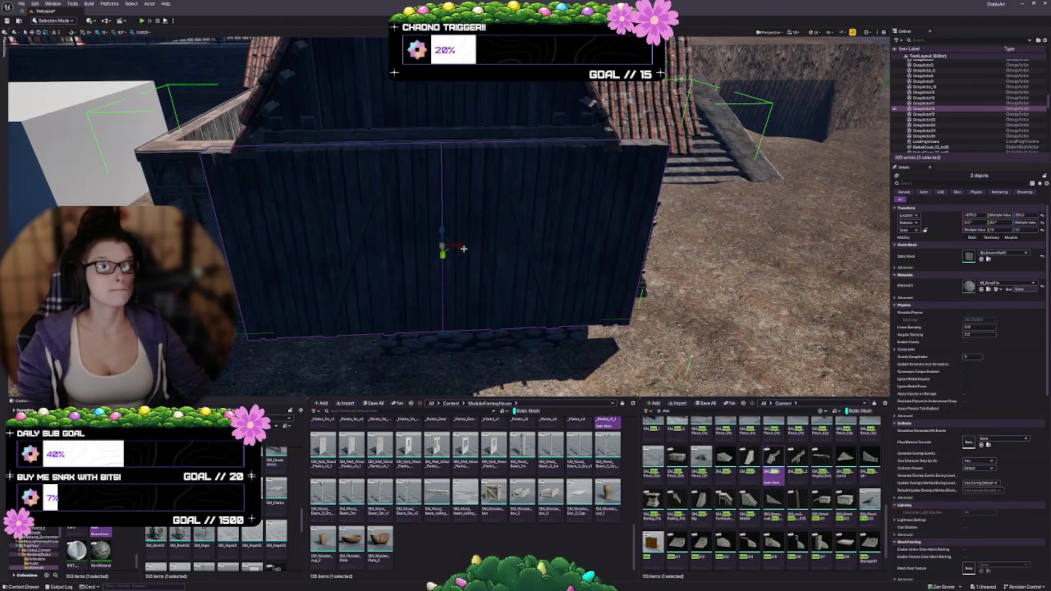
pyautogui.moveTo(463, 249); pyautogui.dragTo(452, 245)
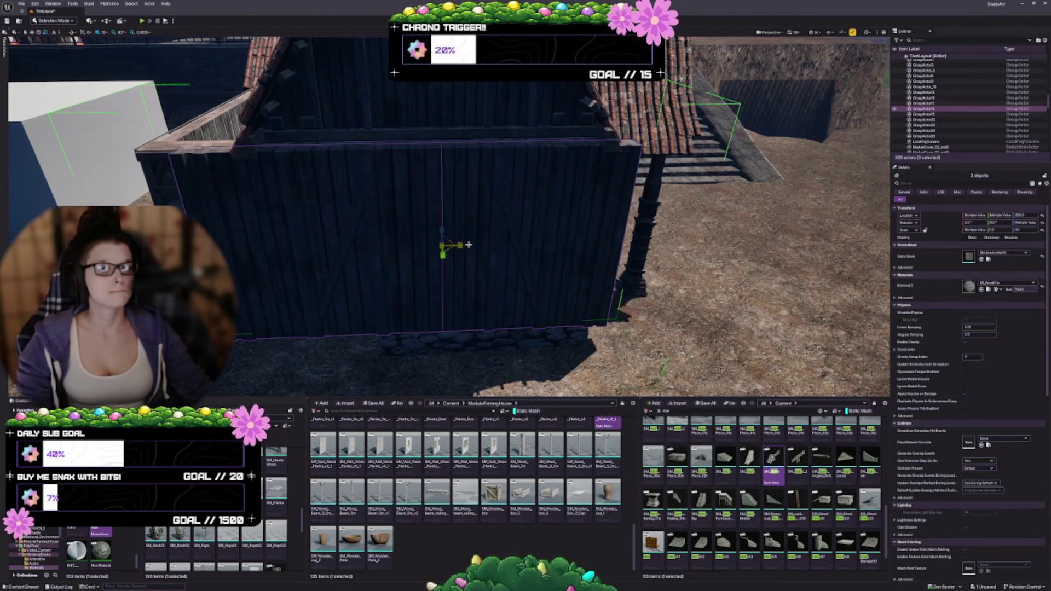
pyautogui.hotkey('ctrl', 'z')
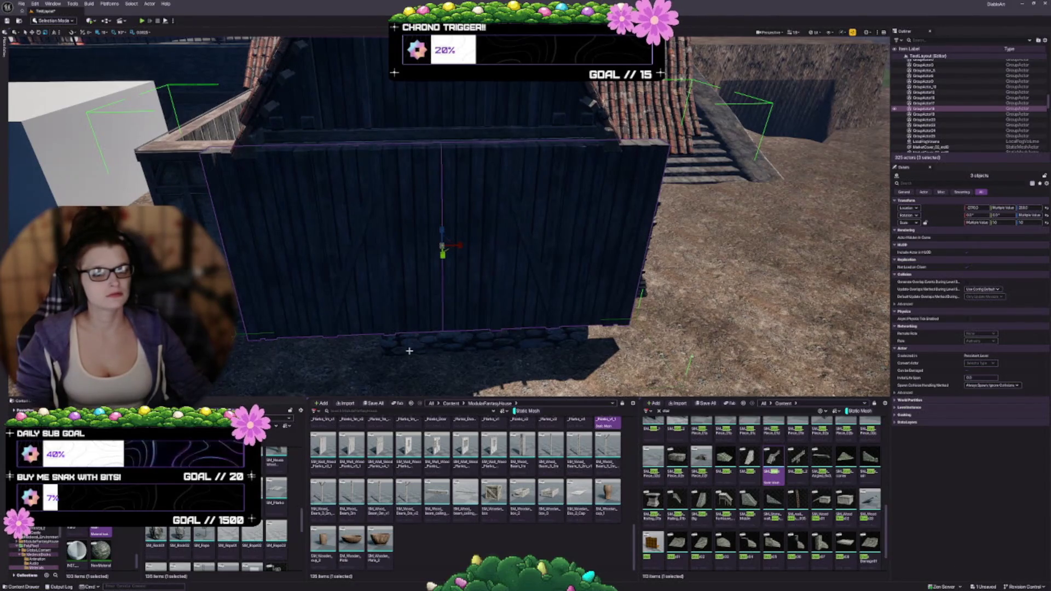
# Ungroup the wall panels, nudge both slightly left, and select SM_InteriorWall2 alone
pyautogui.click(506, 290)
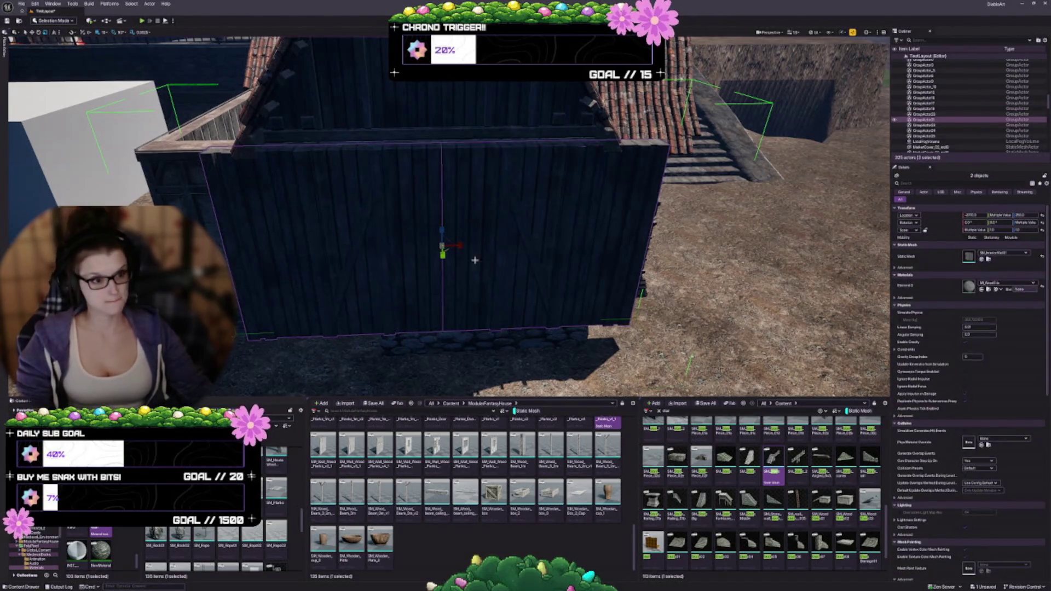
pyautogui.scroll(2, 506, 285)
pyautogui.press('Delete')
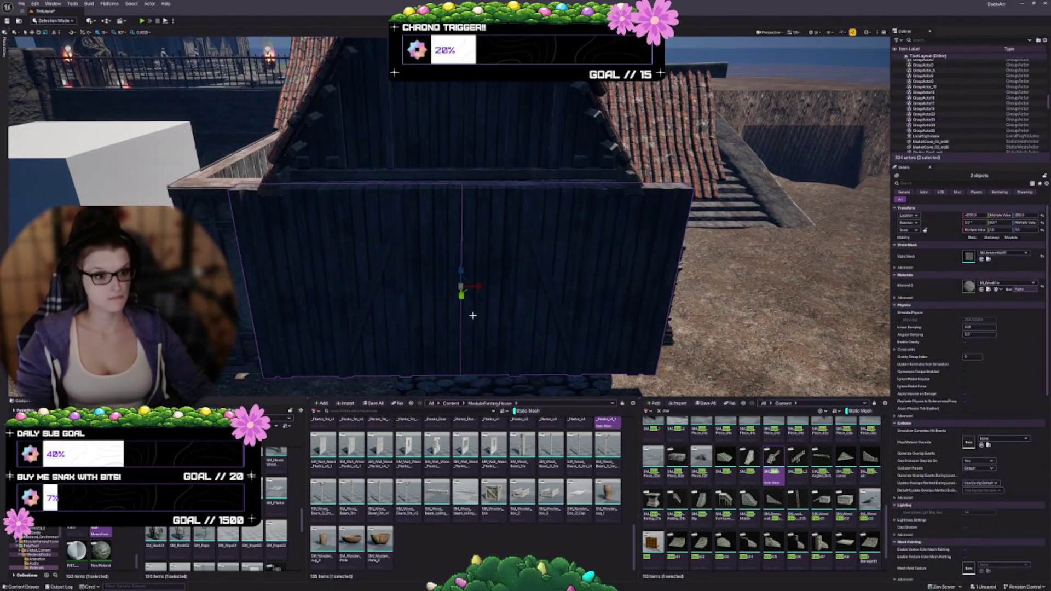
pyautogui.moveTo(478, 287)
pyautogui.mouseDown()
pyautogui.moveTo(465, 285)
pyautogui.moveTo(495, 286)
pyautogui.moveTo(479, 286)
pyautogui.mouseUp()
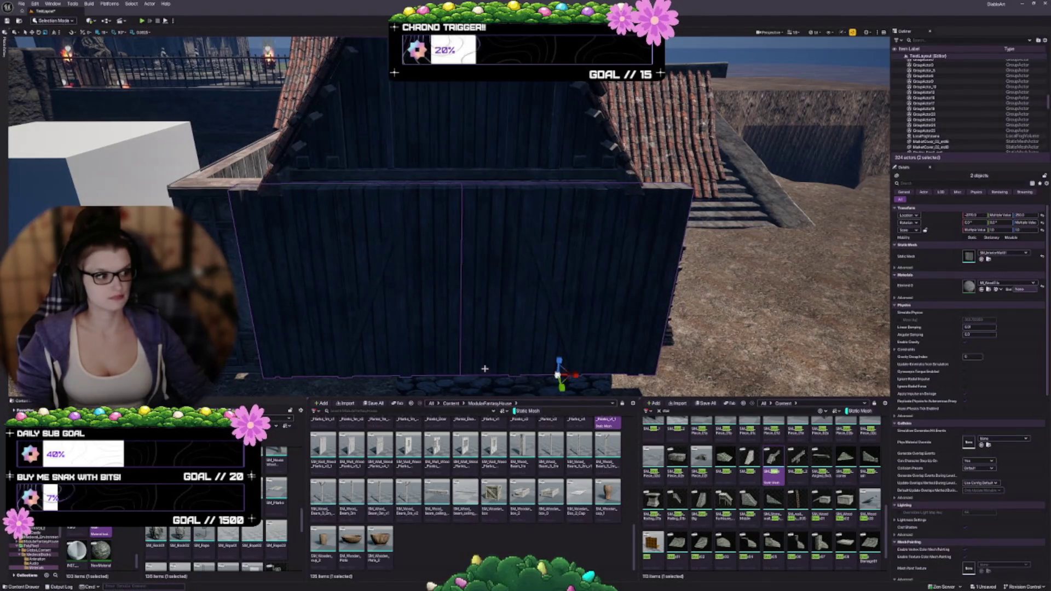
pyautogui.click(410, 305)
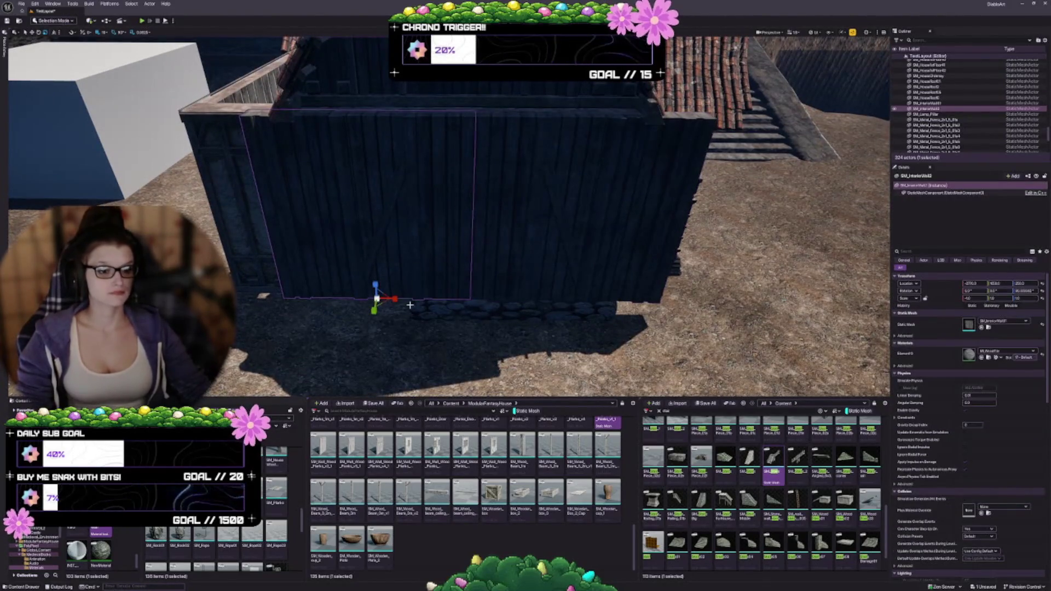
# Narrow the left and right dark wall panels with the X scale handle
pyautogui.moveTo(402, 295); pyautogui.dragTo(379, 297)
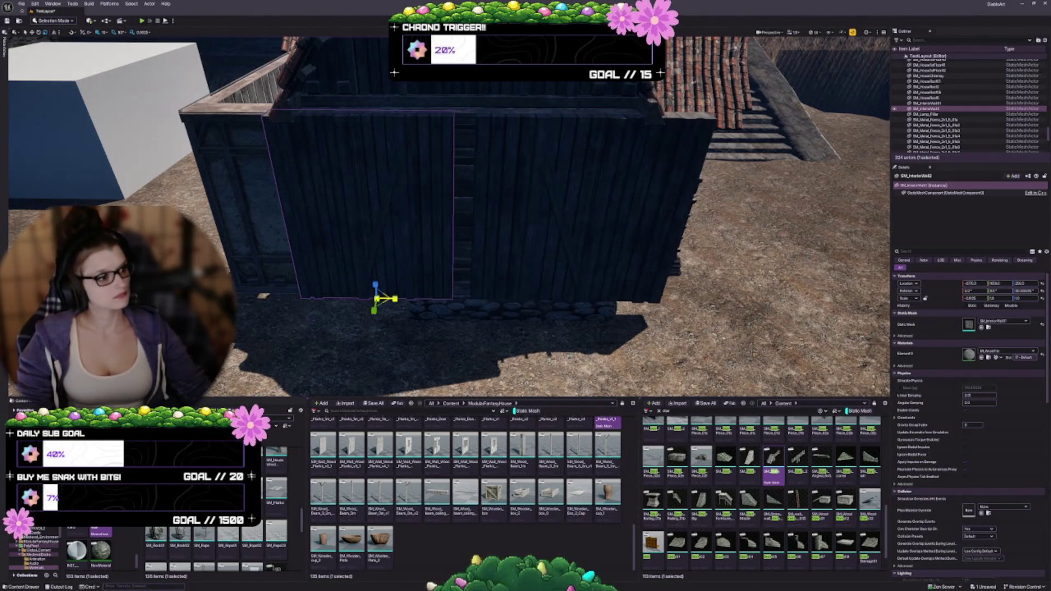
pyautogui.click(522, 239)
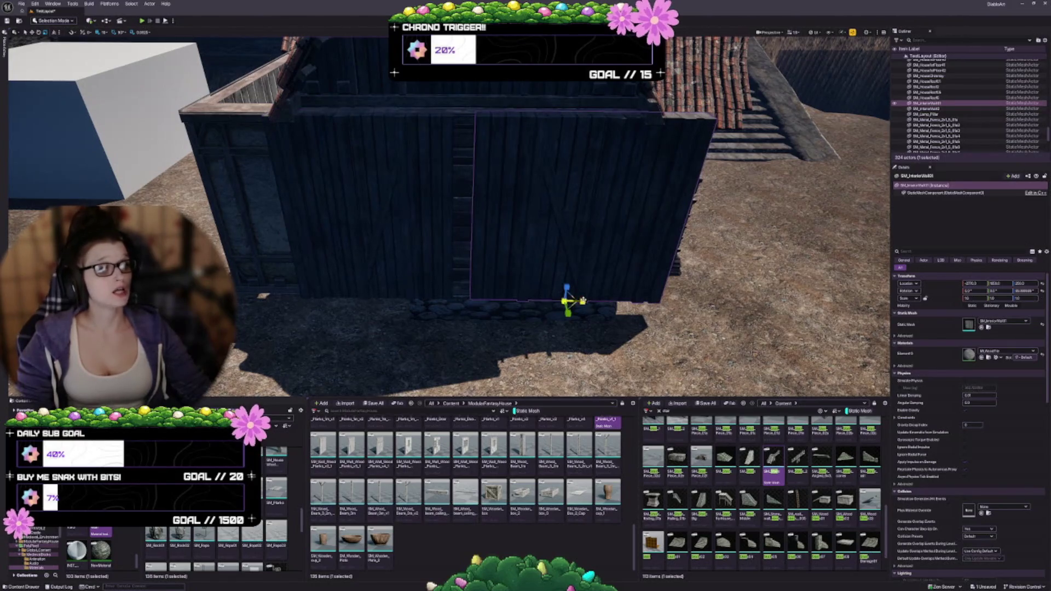
pyautogui.moveTo(582, 300); pyautogui.dragTo(584, 302)
pyautogui.moveTo(408, 311); pyautogui.dragTo(408, 311)
pyautogui.moveTo(584, 301); pyautogui.dragTo(584, 302)
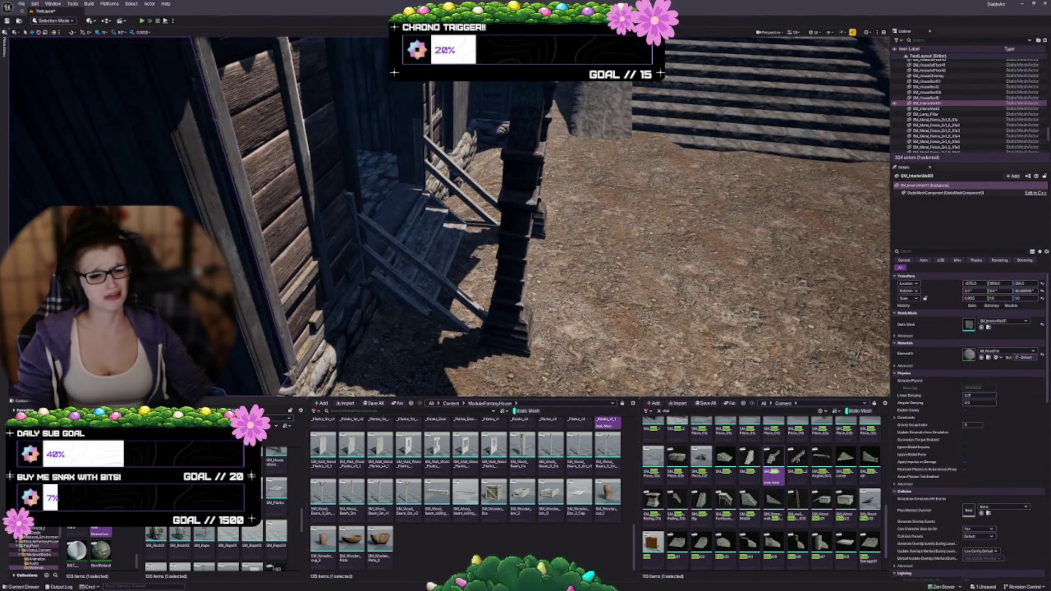
pyautogui.moveTo(243, 309); pyautogui.dragTo(243, 309)
# Shift the left wall panel slightly along Y to sit within the foundation
pyautogui.click(242, 309)
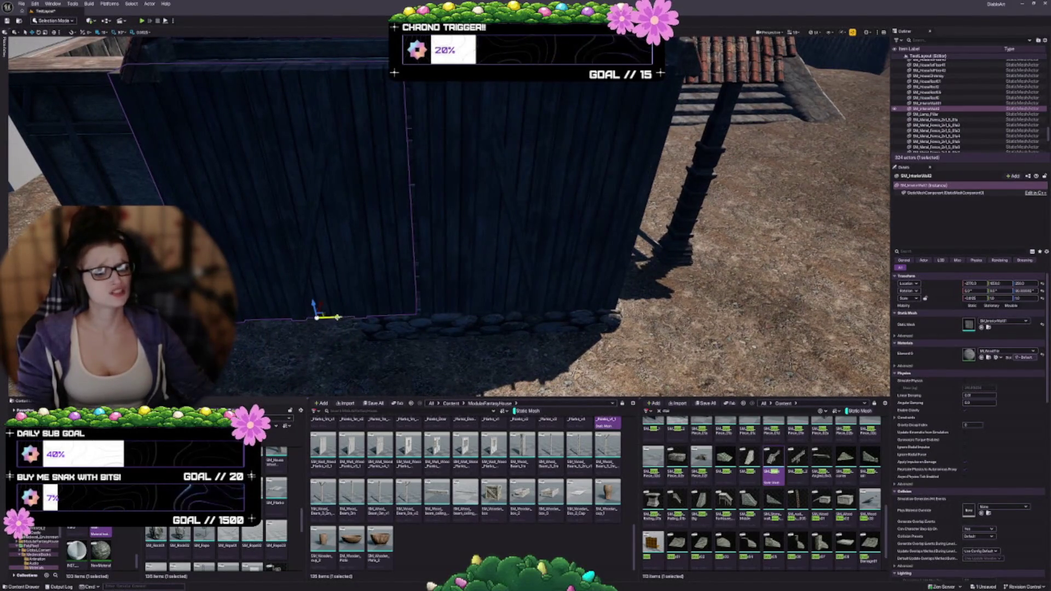
pyautogui.press('Escape')
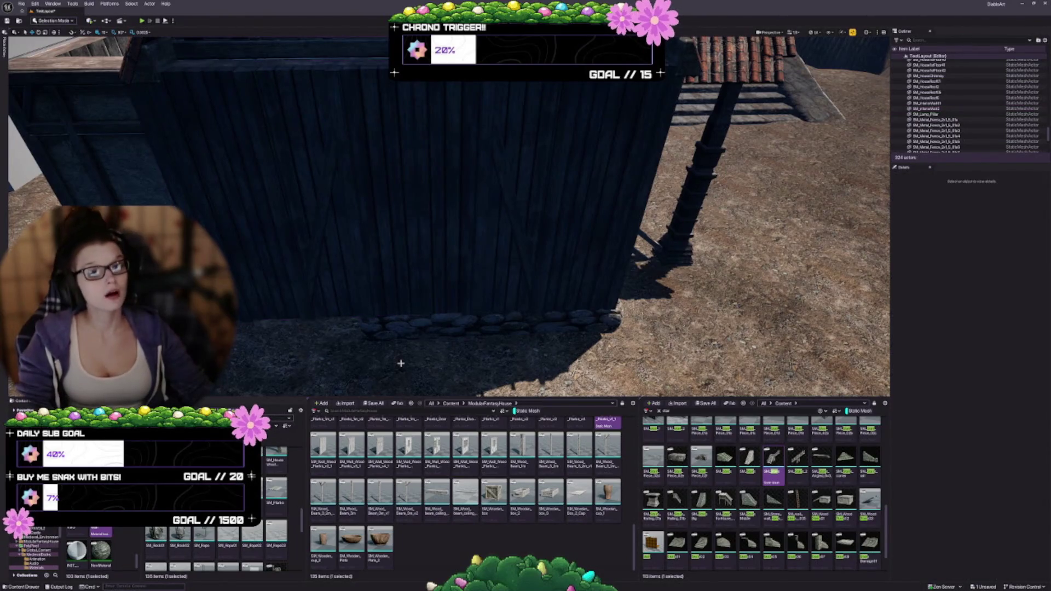
pyautogui.scroll(-3, 350, 273)
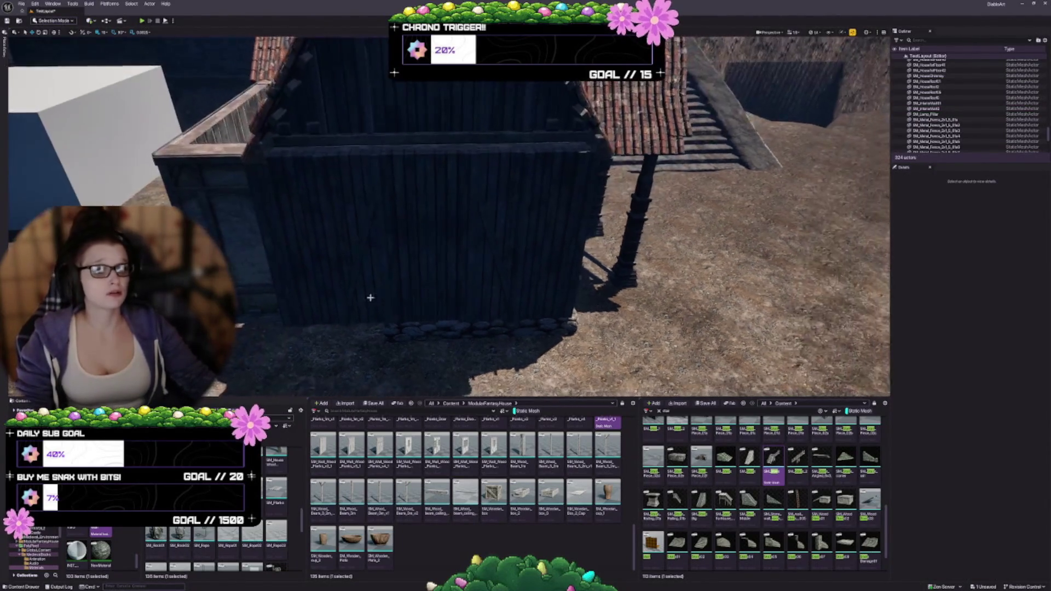
pyautogui.click(348, 285)
pyautogui.scroll(2, 372, 291)
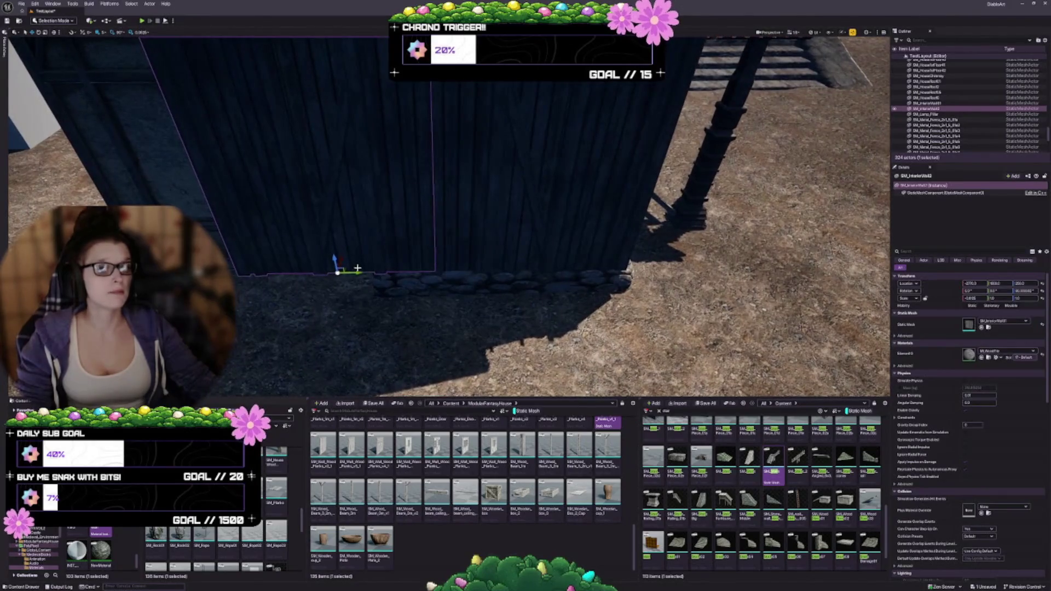
pyautogui.moveTo(357, 271); pyautogui.dragTo(345, 268)
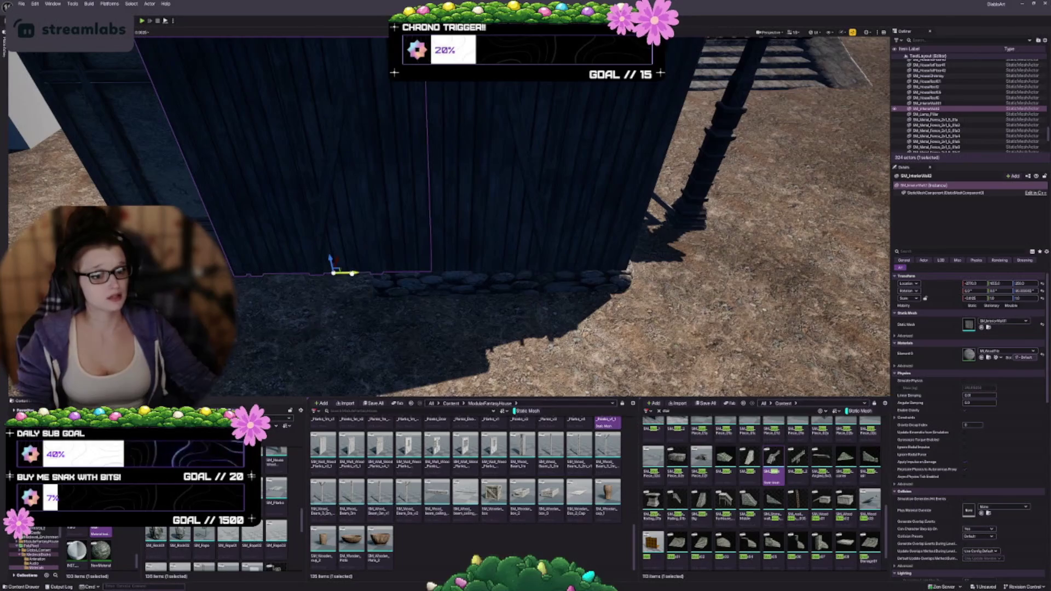
pyautogui.scroll(-5, 351, 268)
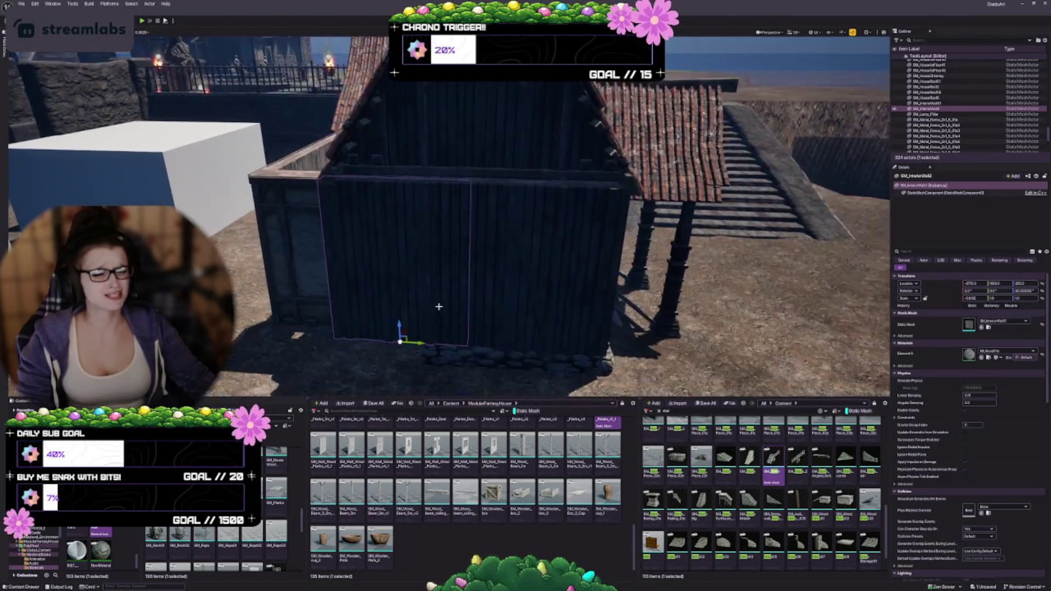
pyautogui.moveTo(493, 219)
pyautogui.mouseDown()
pyautogui.moveTo(492, 181)
pyautogui.moveTo(443, 159)
pyautogui.moveTo(427, 132)
pyautogui.moveTo(416, 165)
pyautogui.moveTo(378, 183)
pyautogui.moveTo(411, 164)
pyautogui.moveTo(389, 180)
pyautogui.moveTo(388, 170)
pyautogui.mouseUp()
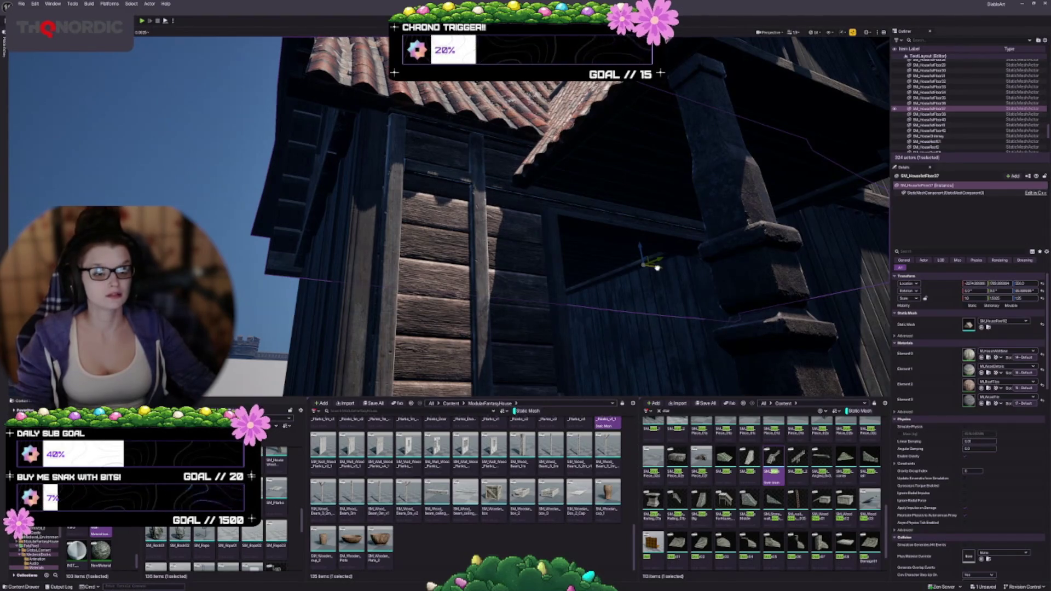
pyautogui.moveTo(659, 267)
pyautogui.mouseDown()
pyautogui.moveTo(658, 329)
pyautogui.moveTo(558, 329)
pyautogui.mouseUp()
pyautogui.moveTo(469, 328); pyautogui.dragTo(469, 293)
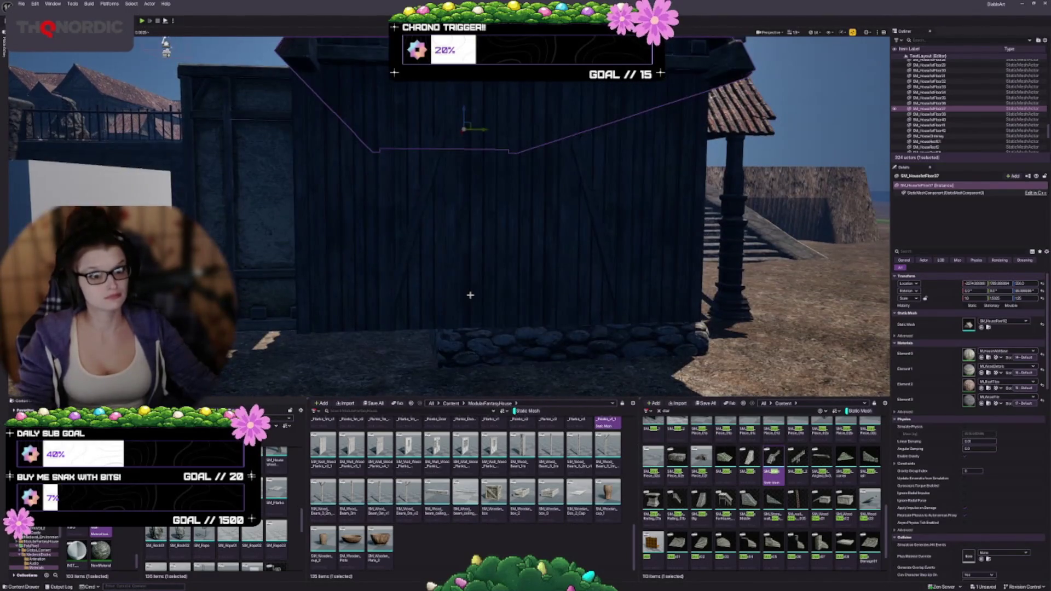
pyautogui.press('Escape')
pyautogui.moveTo(426, 325); pyautogui.dragTo(426, 355)
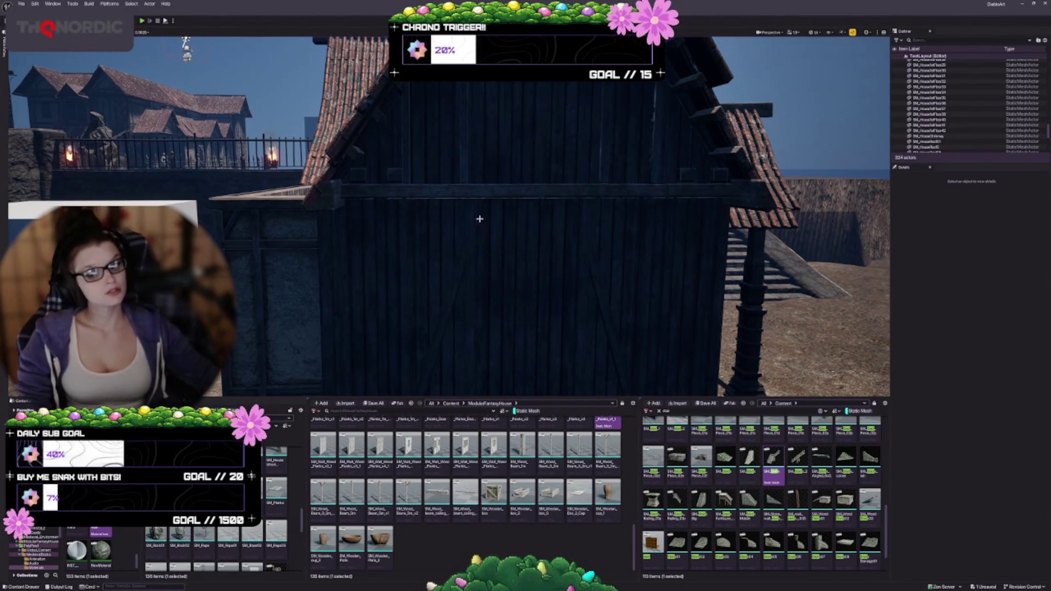
# Select the porch roof piece SM_HouseFloor37 and set the snap size to 0.125
pyautogui.scroll(-6, 502, 267)
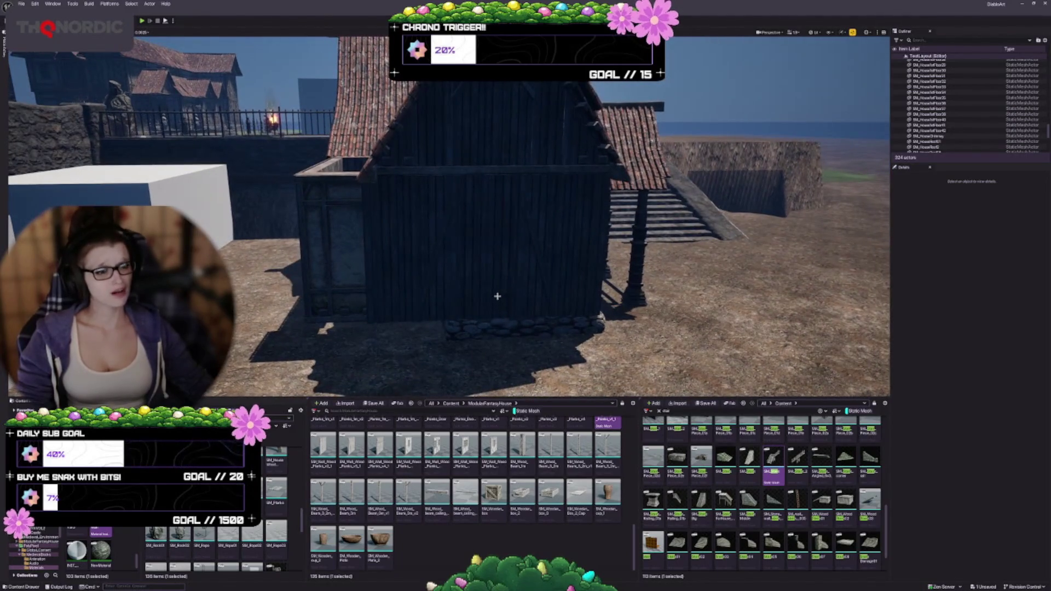
pyautogui.scroll(-8, 491, 304)
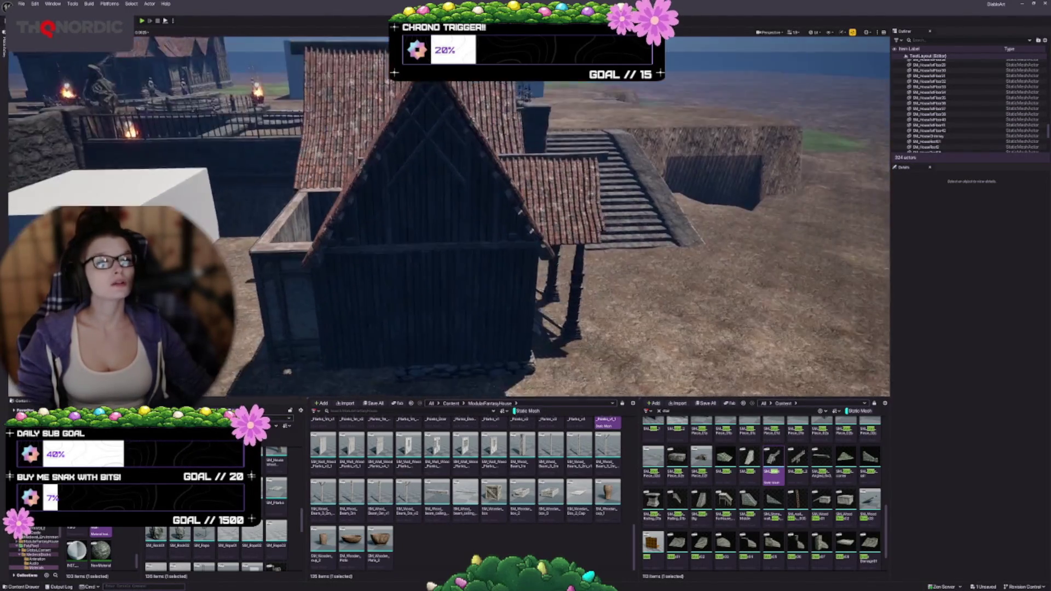
pyautogui.scroll(-1, 480, 301)
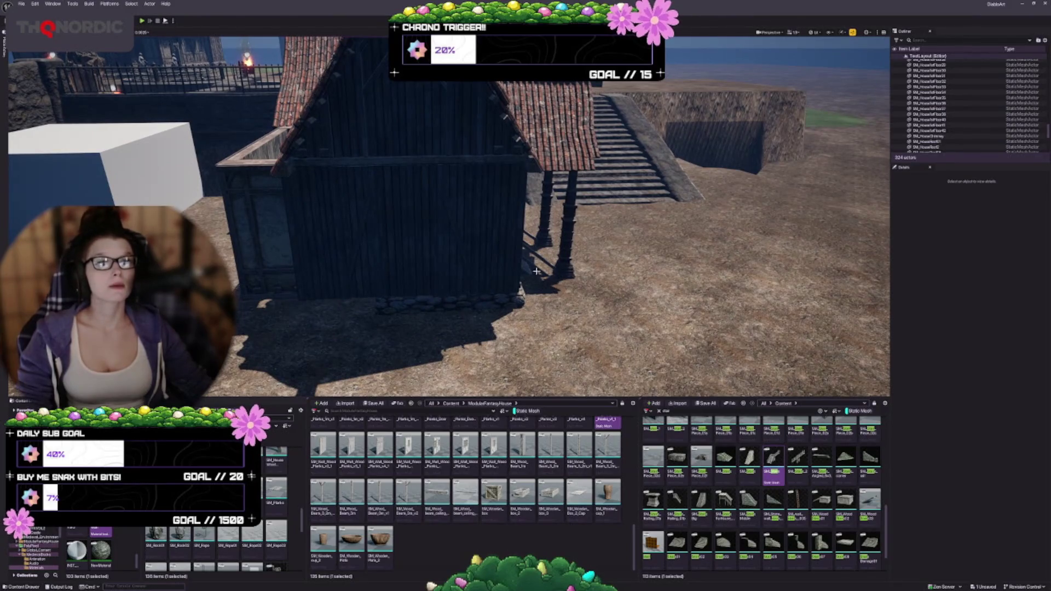
pyautogui.moveTo(480, 300); pyautogui.dragTo(257, 301)
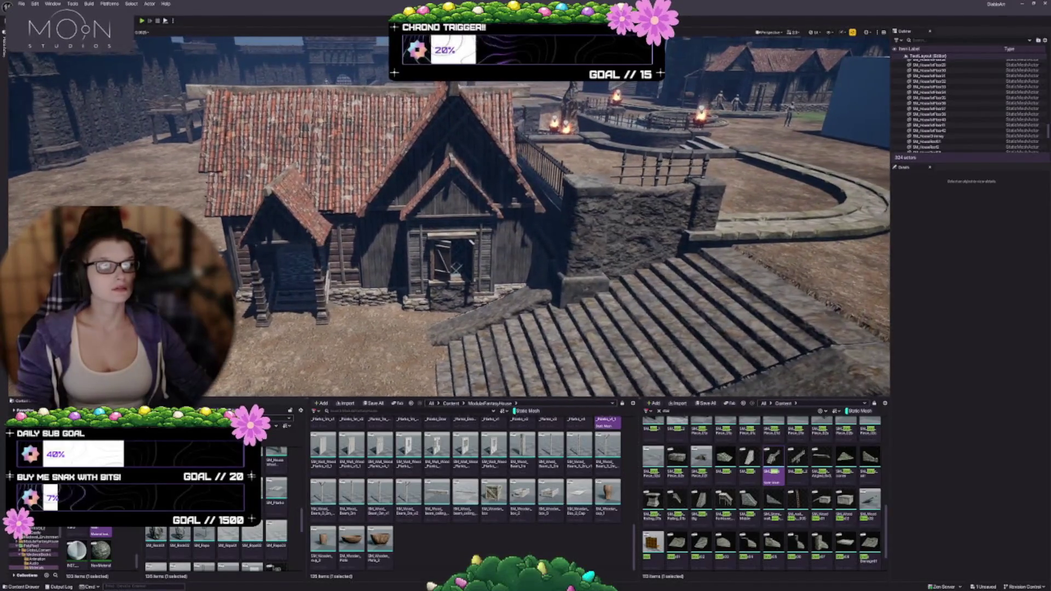
pyautogui.click(365, 192)
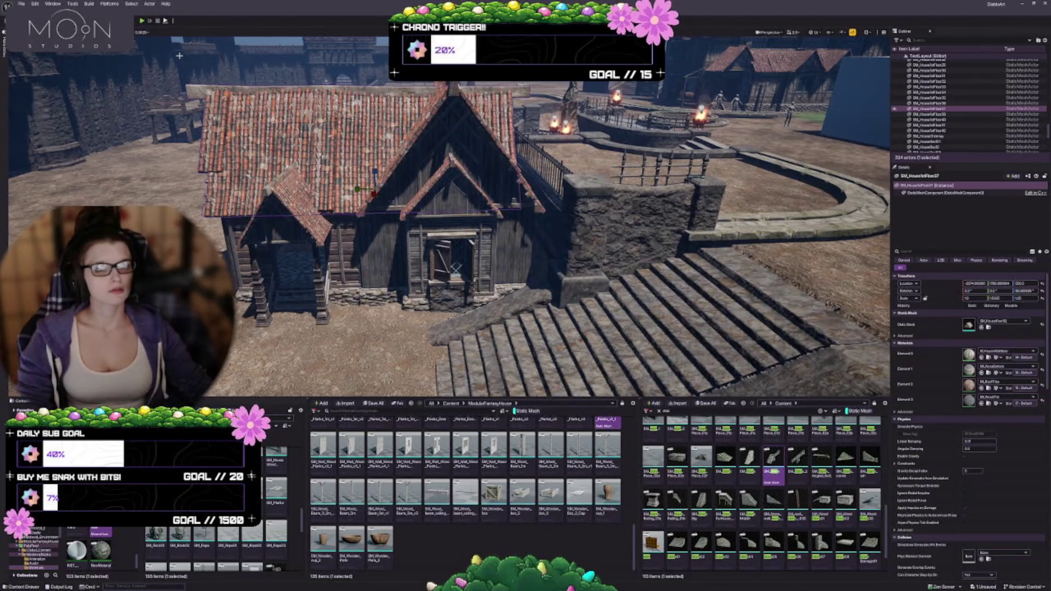
pyautogui.click(141, 32)
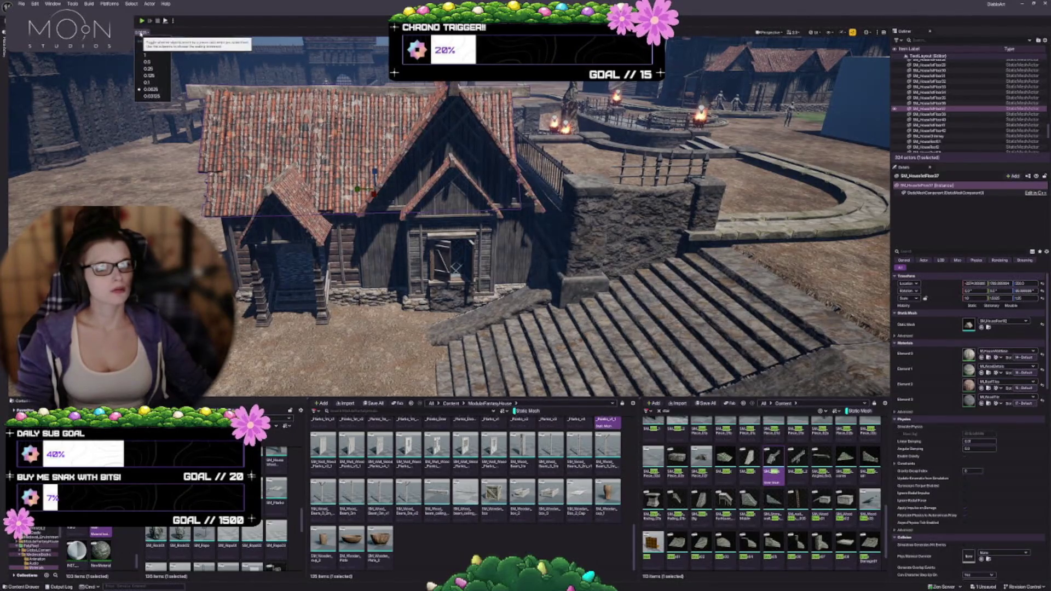
pyautogui.click(151, 76)
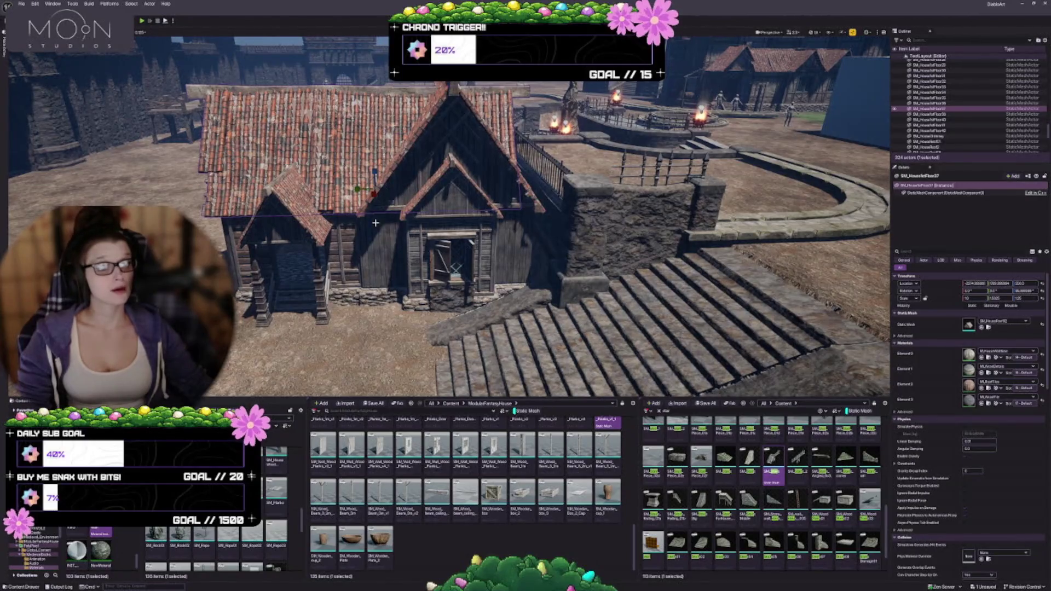
# Lower the porch roof piece slightly along Z and clear the selection
pyautogui.moveTo(374, 172); pyautogui.dragTo(374, 173)
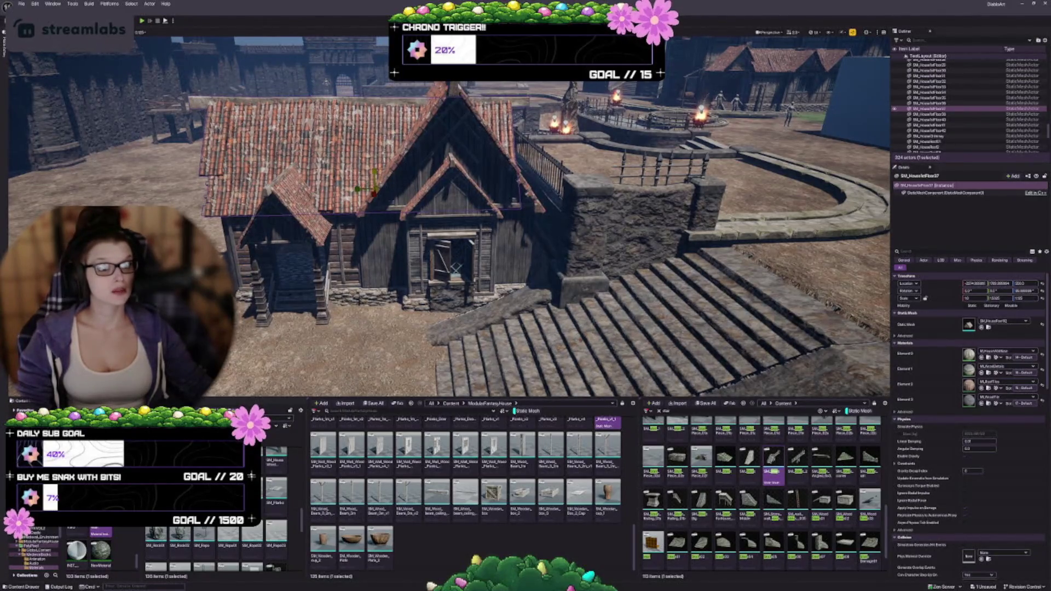
pyautogui.moveTo(422, 240)
pyautogui.mouseDown()
pyautogui.moveTo(394, 213)
pyautogui.moveTo(422, 240)
pyautogui.mouseUp()
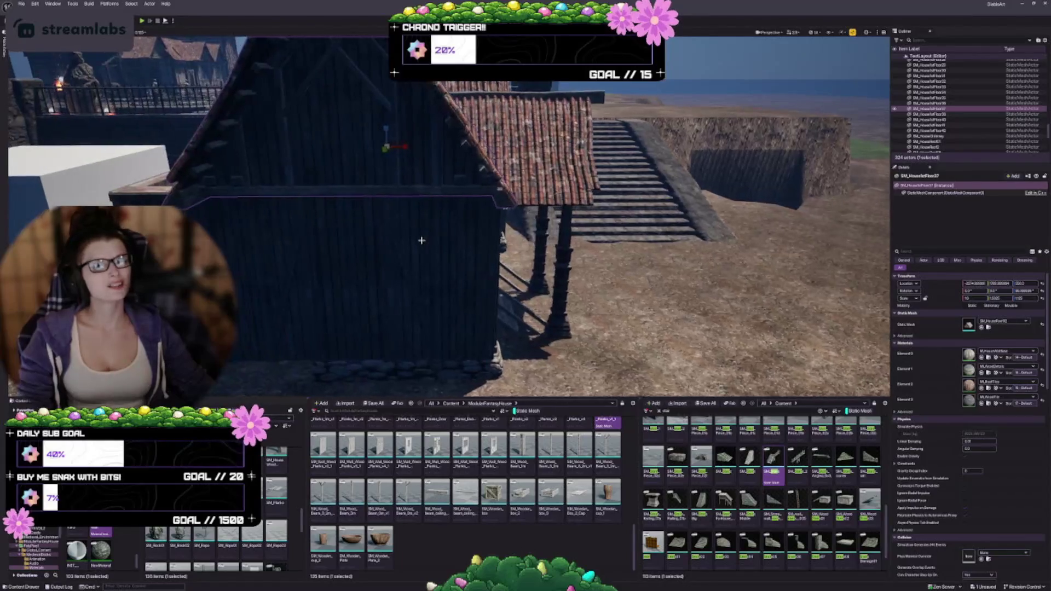
pyautogui.press('Escape')
pyautogui.scroll(10, 421, 254)
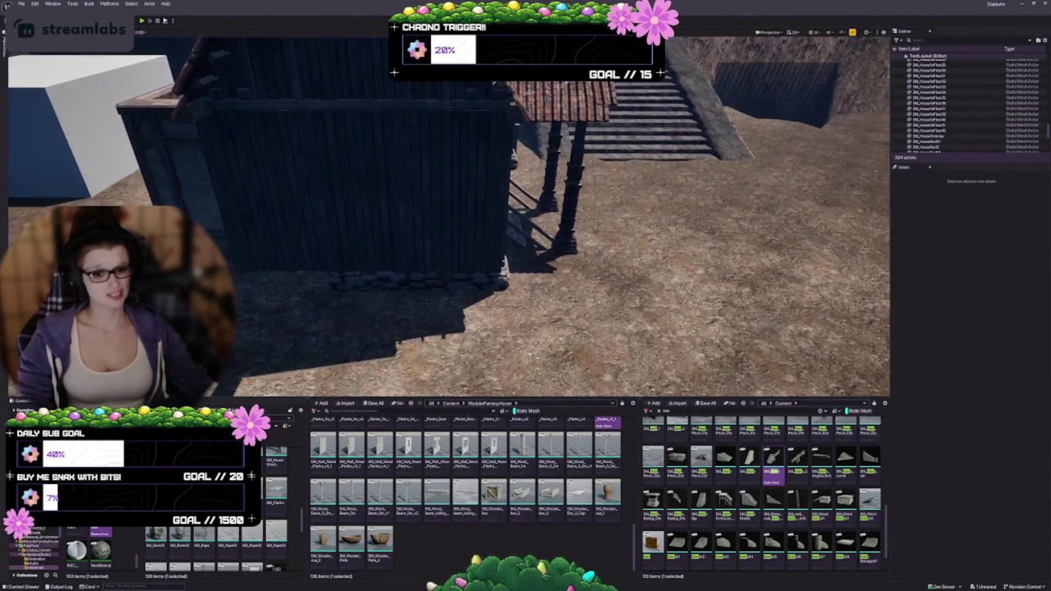
# Duplicate the house floor piece, move the copy aside, and rotate it 90 degrees
pyautogui.click(421, 298)
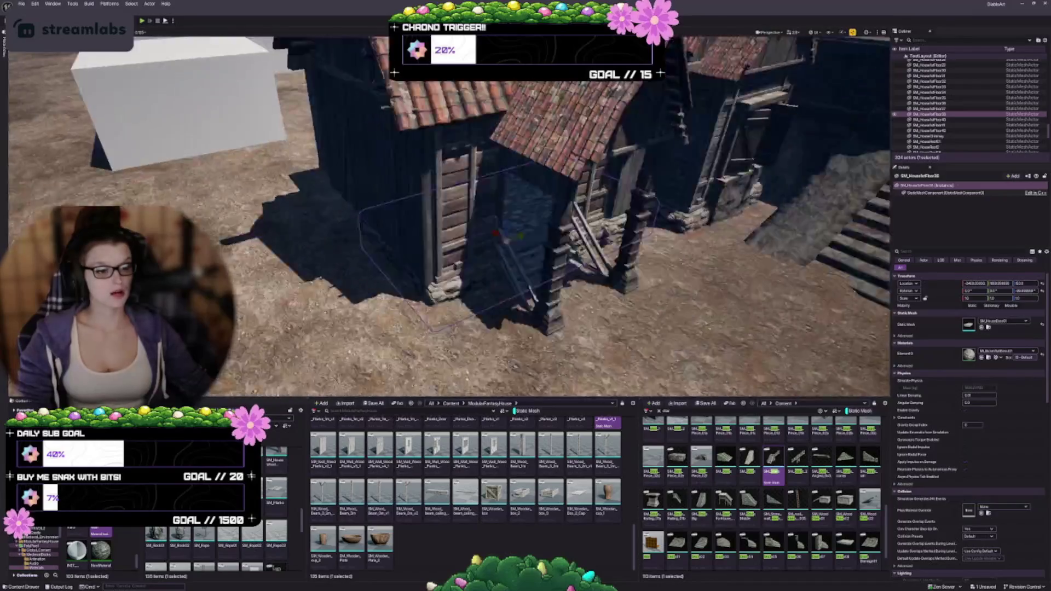
pyautogui.press('f')
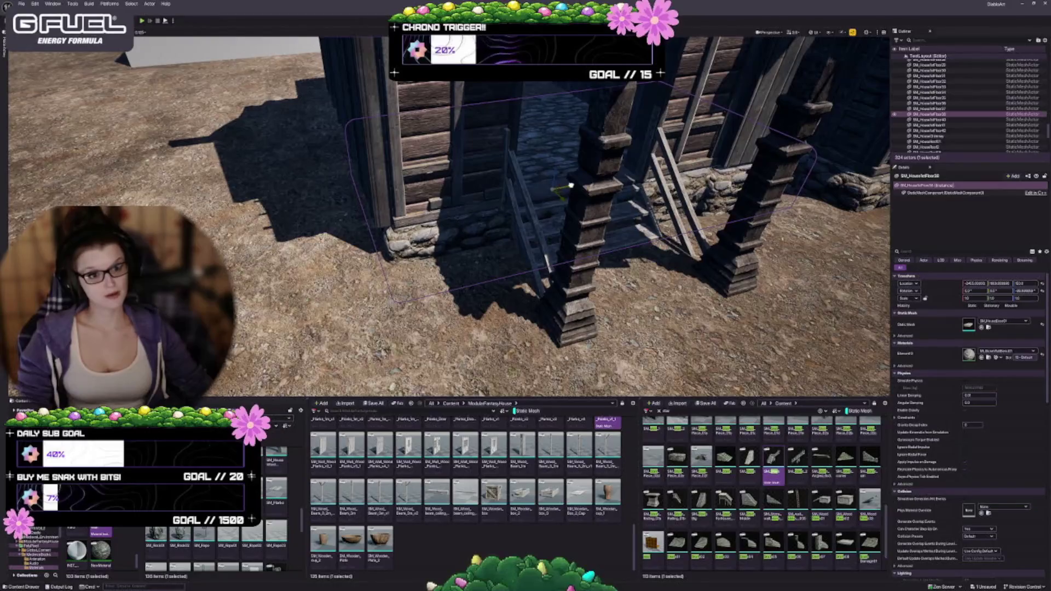
pyautogui.moveTo(570, 183)
pyautogui.mouseDown()
pyautogui.moveTo(547, 186)
pyautogui.moveTo(602, 219)
pyautogui.mouseUp()
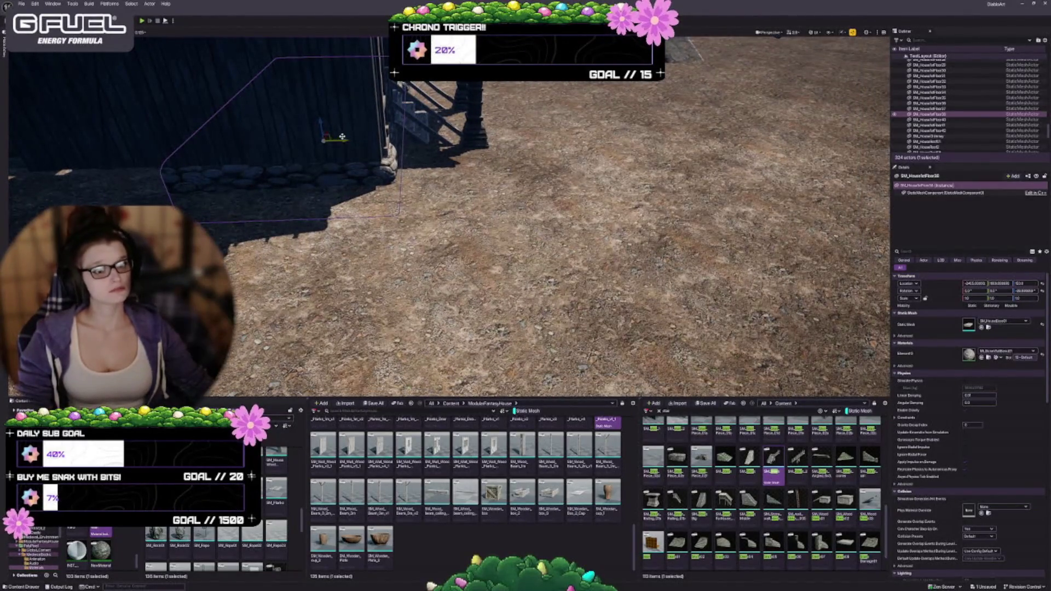
pyautogui.moveTo(328, 139); pyautogui.dragTo(188, 168)
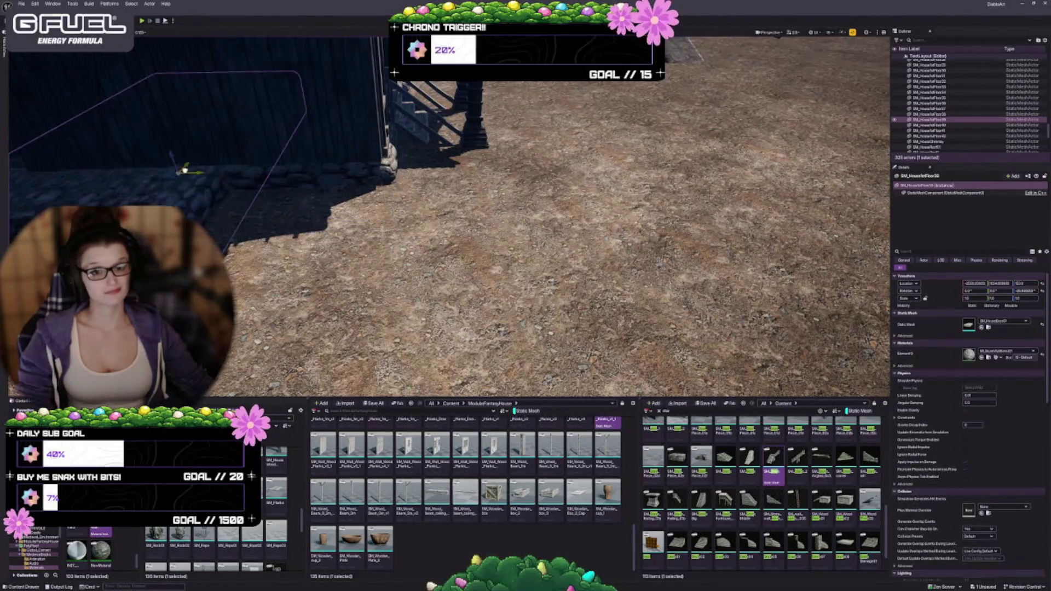
pyautogui.press('f')
pyautogui.press('e')
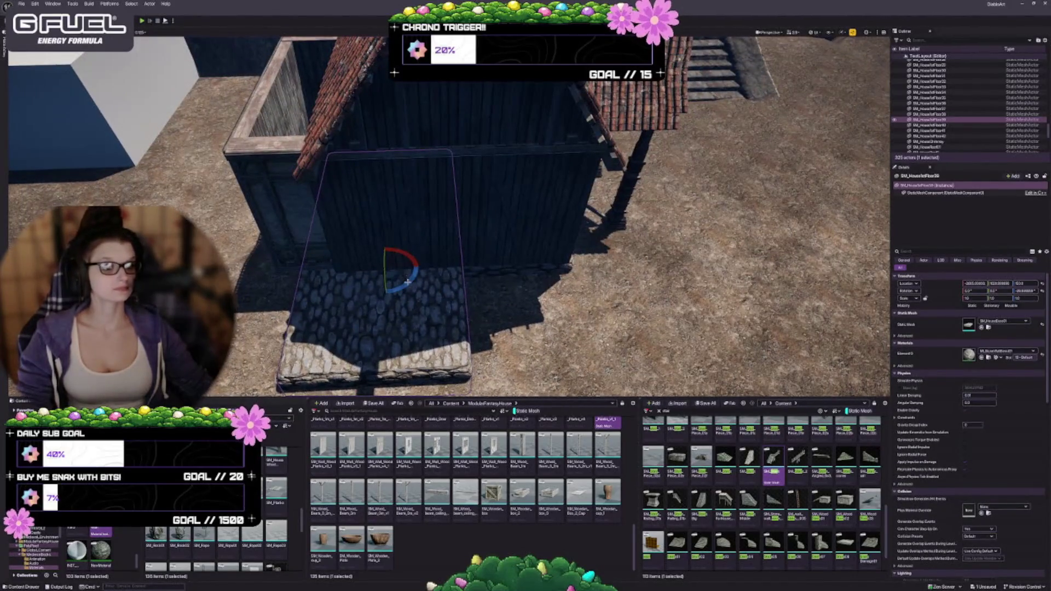
pyautogui.moveTo(408, 282); pyautogui.dragTo(466, 270)
# Scale the stone foundation inward so it fits under the wooden wall
pyautogui.moveTo(338, 222); pyautogui.dragTo(335, 212)
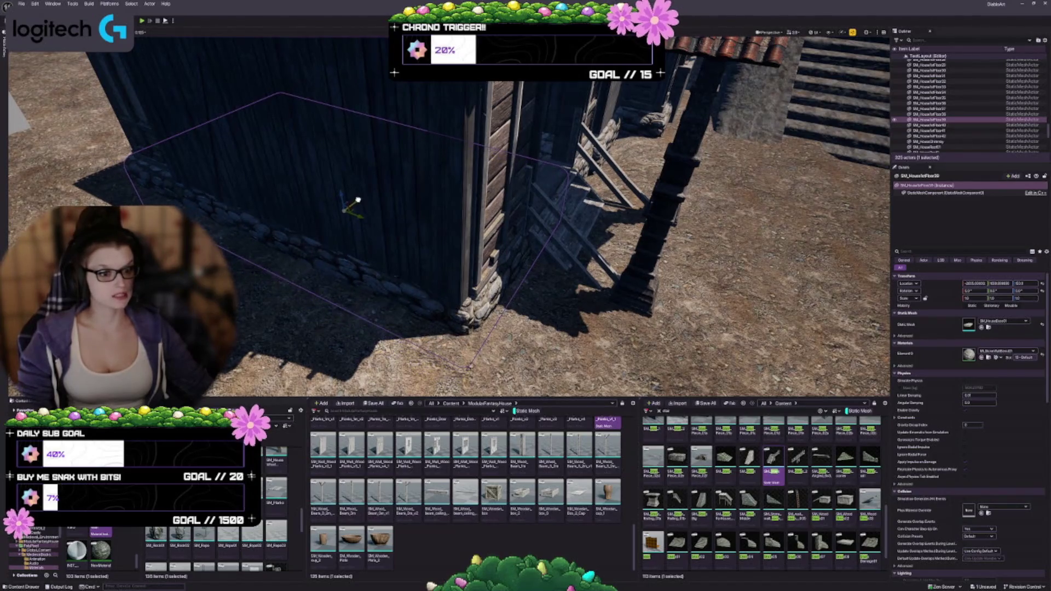
pyautogui.moveTo(353, 202); pyautogui.dragTo(353, 202)
pyautogui.scroll(5, 448, 216)
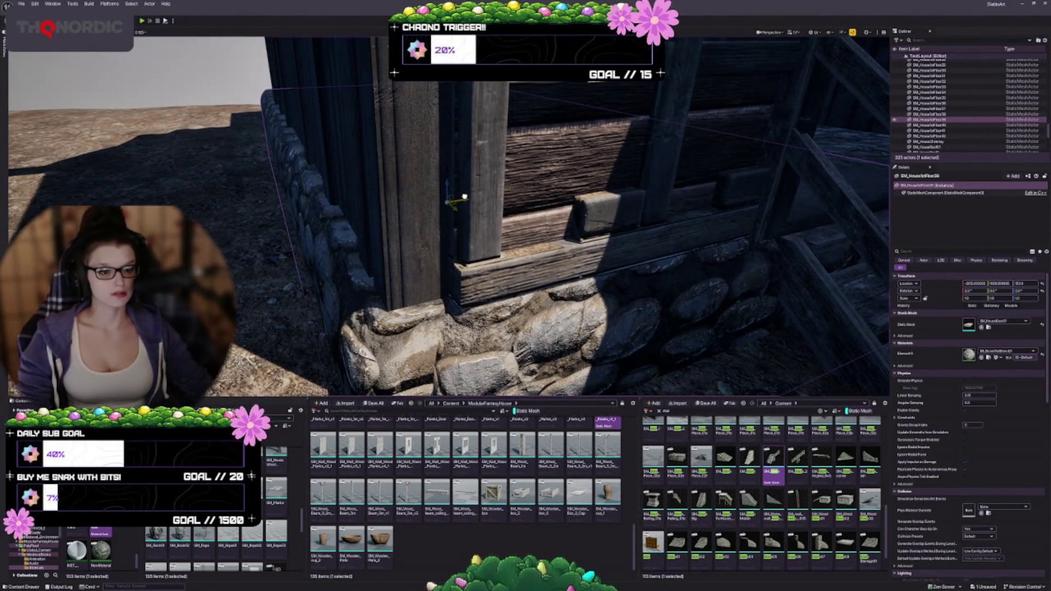
pyautogui.moveTo(465, 196); pyautogui.dragTo(465, 196)
pyautogui.moveTo(573, 232); pyautogui.dragTo(573, 232)
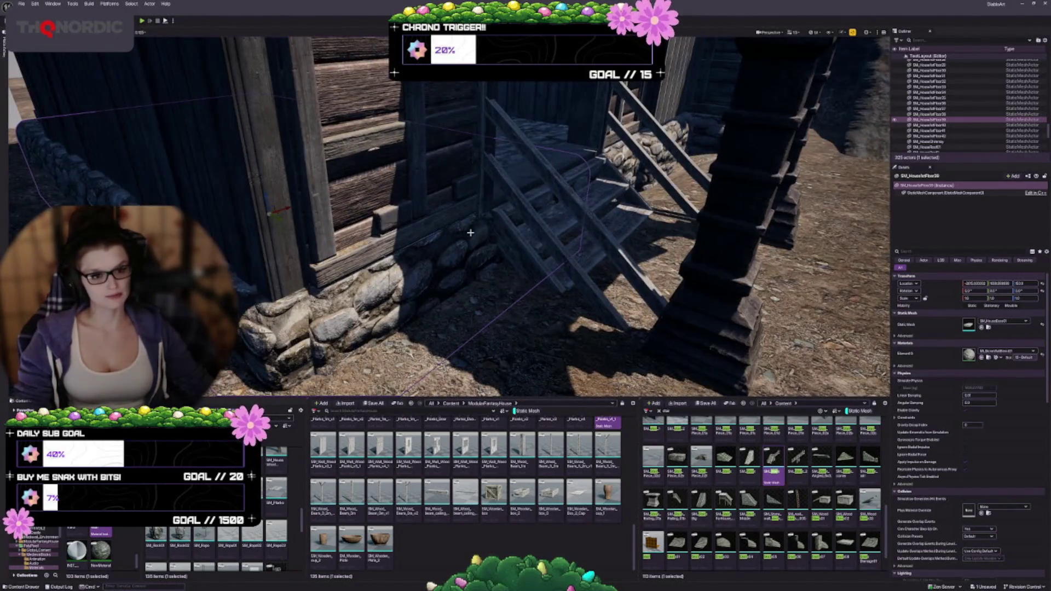
pyautogui.moveTo(471, 233); pyautogui.dragTo(477, 217)
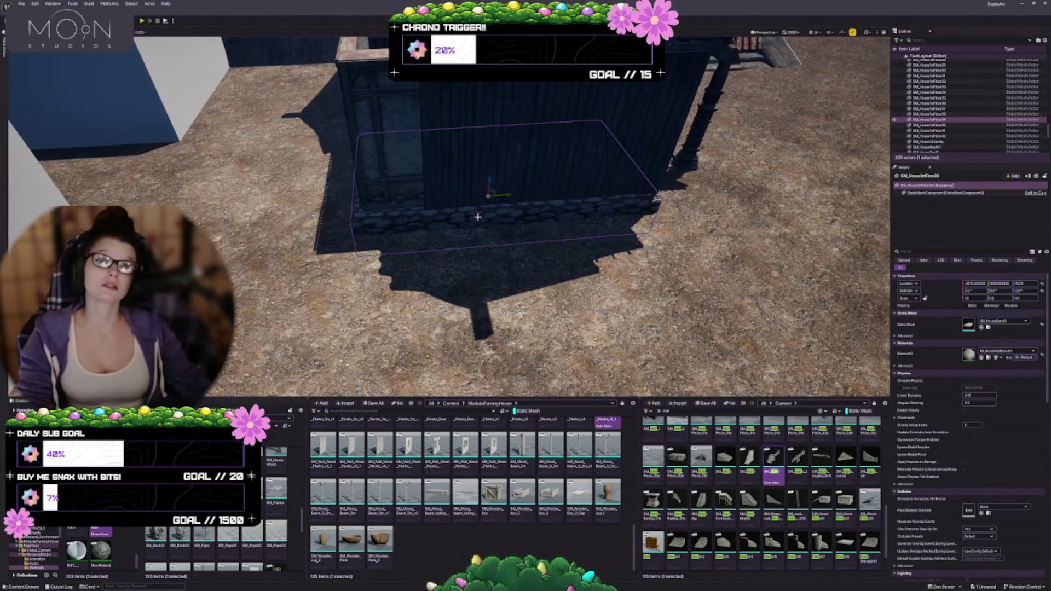
pyautogui.moveTo(451, 284); pyautogui.dragTo(451, 284)
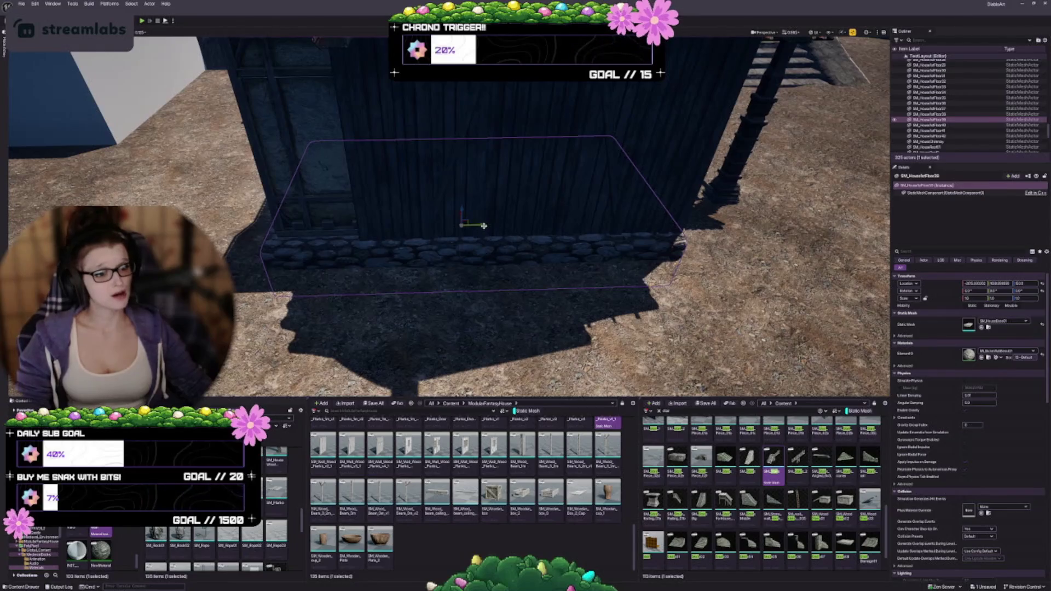
pyautogui.scroll(2, 459, 279)
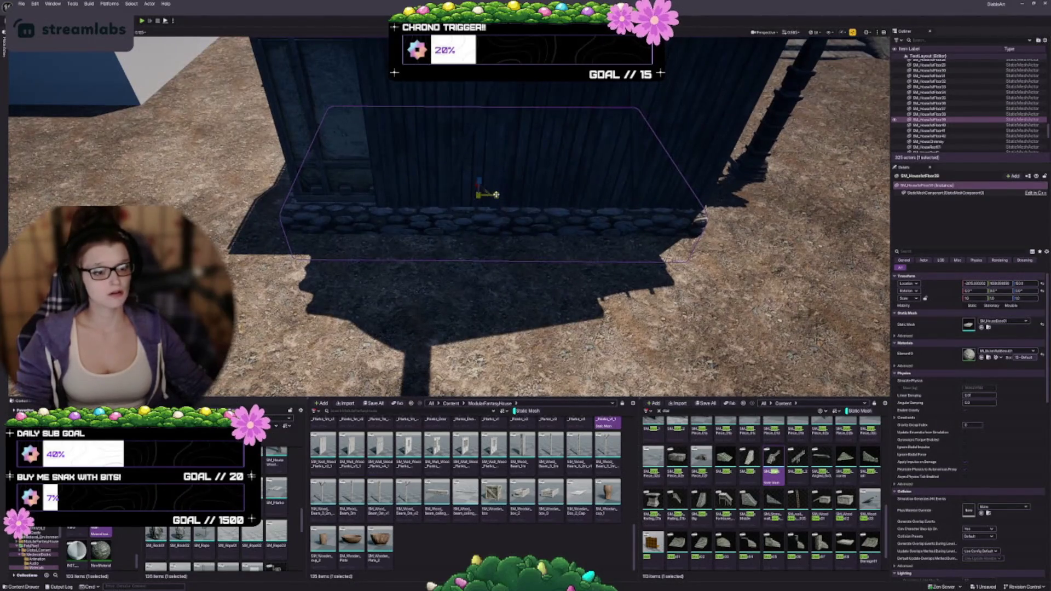
pyautogui.moveTo(496, 194)
pyautogui.mouseDown()
pyautogui.moveTo(482, 194)
pyautogui.moveTo(553, 202)
pyautogui.moveTo(514, 175)
pyautogui.mouseUp()
pyautogui.press('Escape')
# Move the corner stone floor piece down-left into the house corner
pyautogui.moveTo(506, 221)
pyautogui.mouseDown()
pyautogui.moveTo(493, 236)
pyautogui.moveTo(506, 221)
pyautogui.mouseUp()
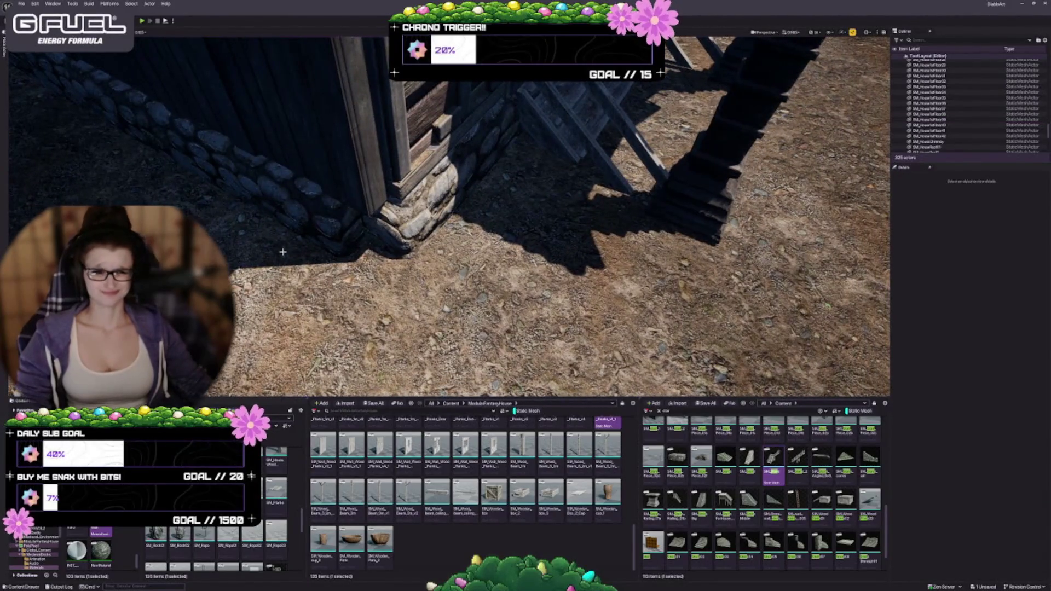
pyautogui.click(389, 222)
pyautogui.press('f')
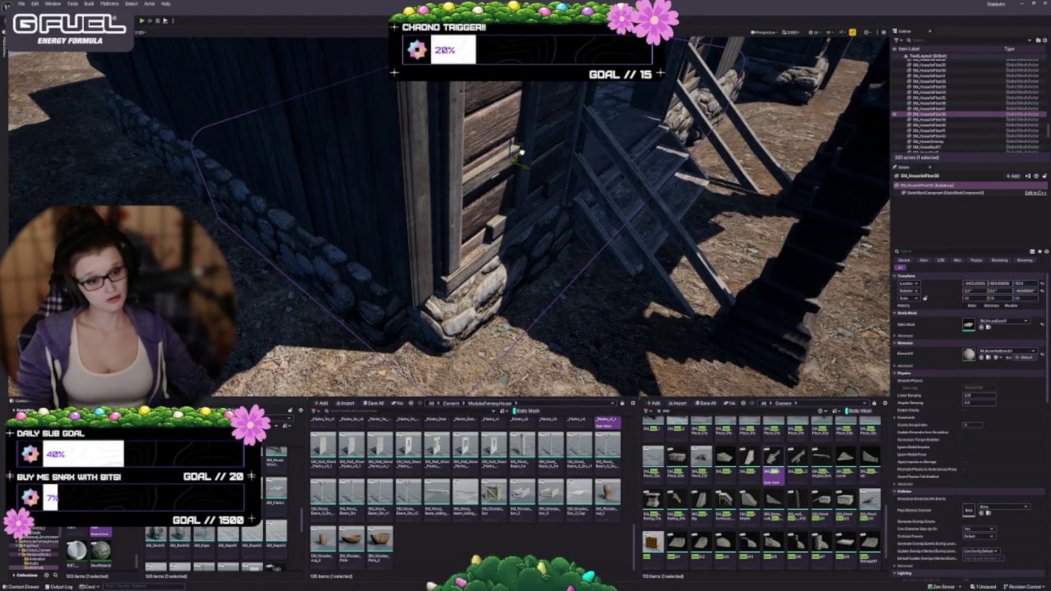
pyautogui.moveTo(522, 152); pyautogui.dragTo(513, 157)
pyautogui.press('Escape')
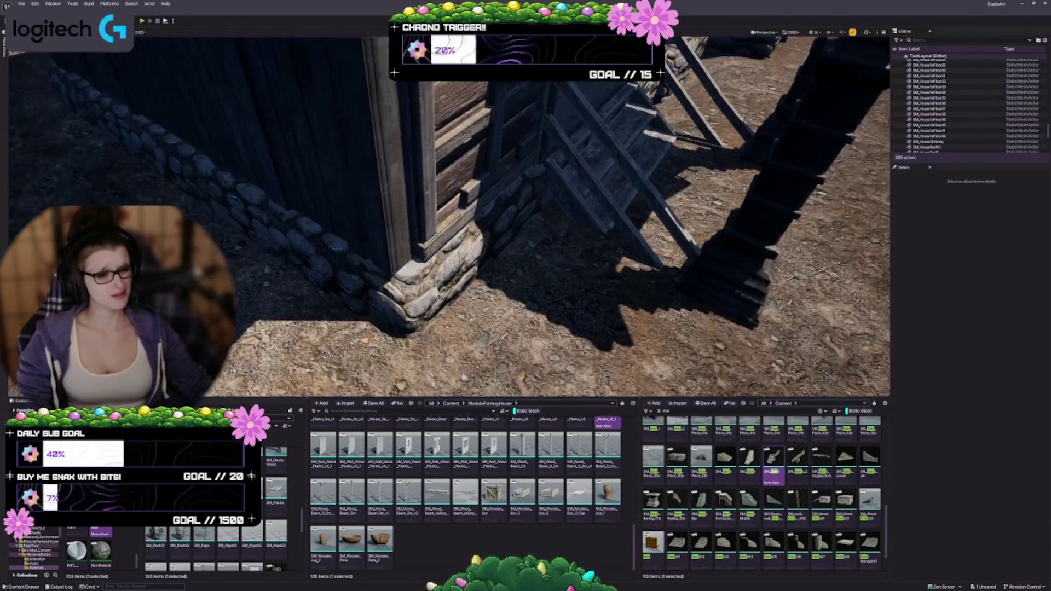
pyautogui.scroll(5, 513, 157)
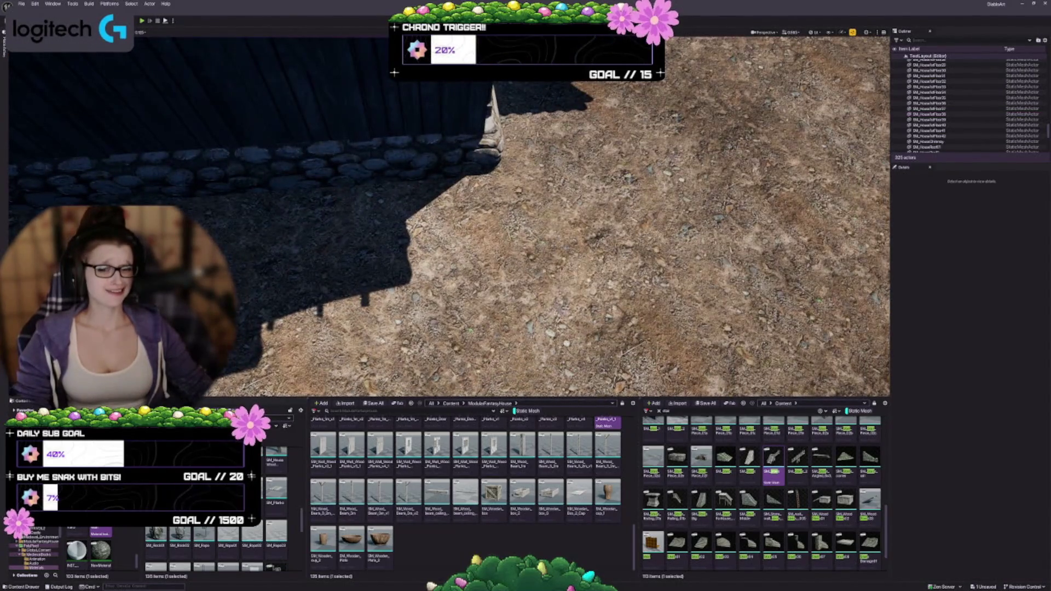
pyautogui.moveTo(366, 268)
pyautogui.mouseDown()
pyautogui.moveTo(310, 256)
pyautogui.moveTo(392, 265)
pyautogui.moveTo(378, 262)
pyautogui.moveTo(405, 254)
pyautogui.moveTo(386, 249)
pyautogui.moveTo(547, 288)
pyautogui.mouseUp()
# Scale the dark plank wall narrower and reposition it at the corner
pyautogui.click(537, 235)
pyautogui.press('f')
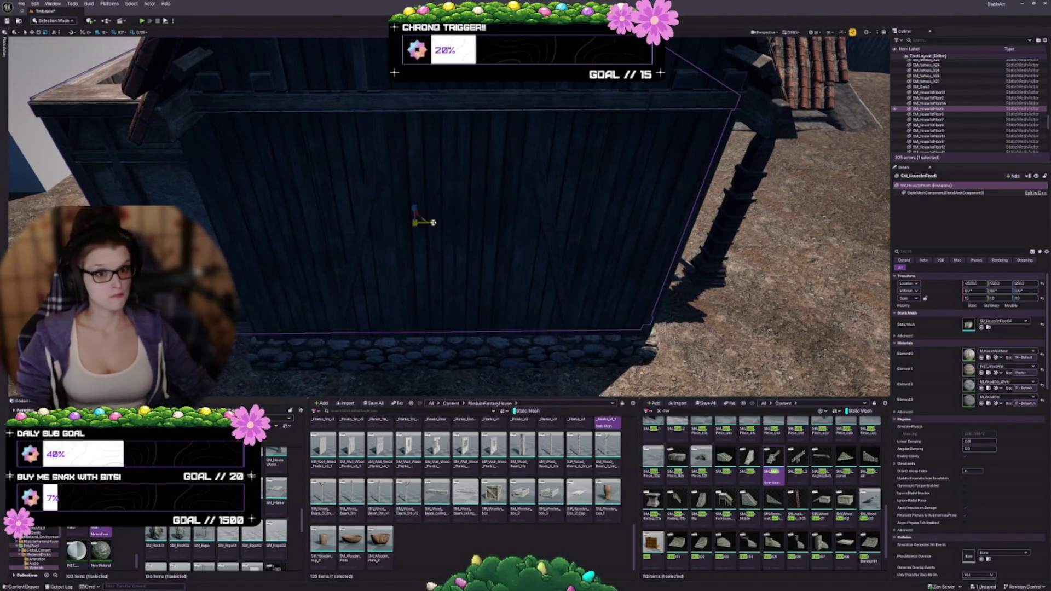
pyautogui.moveTo(432, 222); pyautogui.dragTo(416, 222)
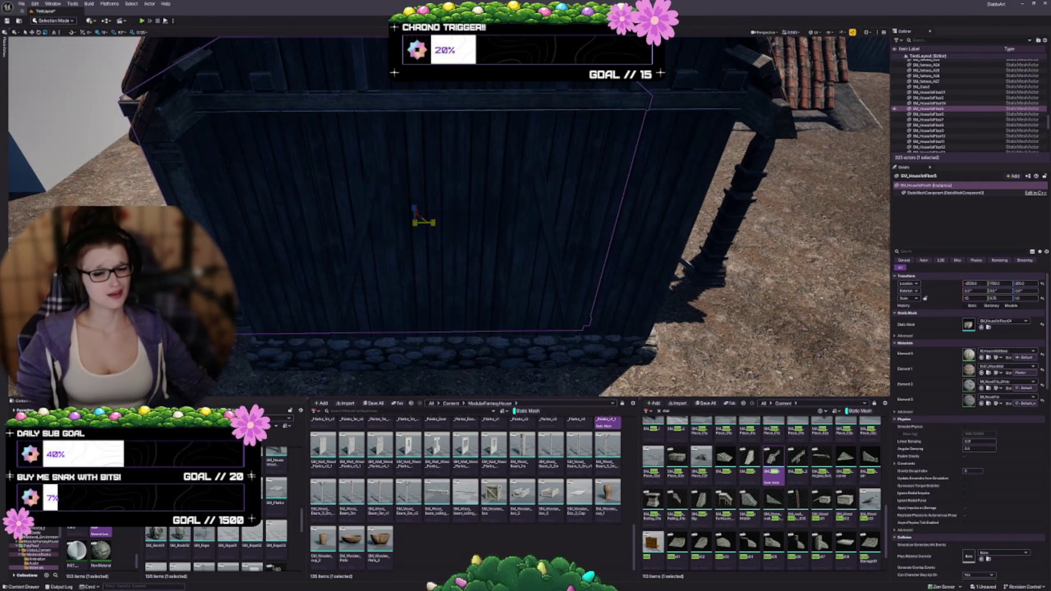
pyautogui.moveTo(473, 246)
pyautogui.mouseDown()
pyautogui.moveTo(515, 236)
pyautogui.moveTo(473, 246)
pyautogui.mouseUp()
pyautogui.moveTo(357, 204); pyautogui.dragTo(405, 255)
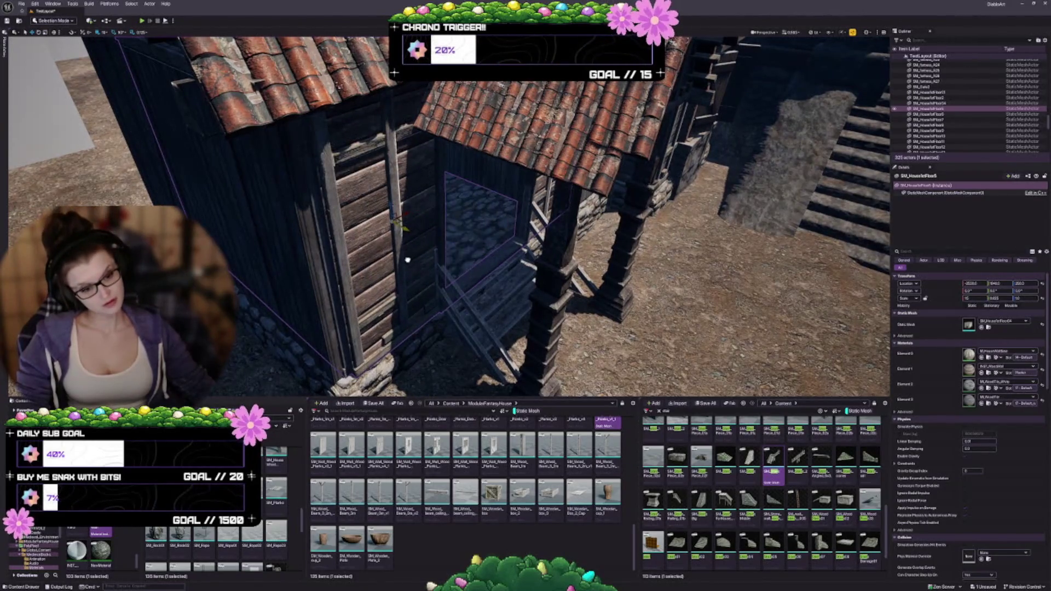
pyautogui.moveTo(406, 260); pyautogui.dragTo(408, 264)
pyautogui.moveTo(449, 335)
pyautogui.mouseDown()
pyautogui.moveTo(484, 297)
pyautogui.moveTo(449, 292)
pyautogui.moveTo(444, 323)
pyautogui.mouseUp()
pyautogui.press('Escape')
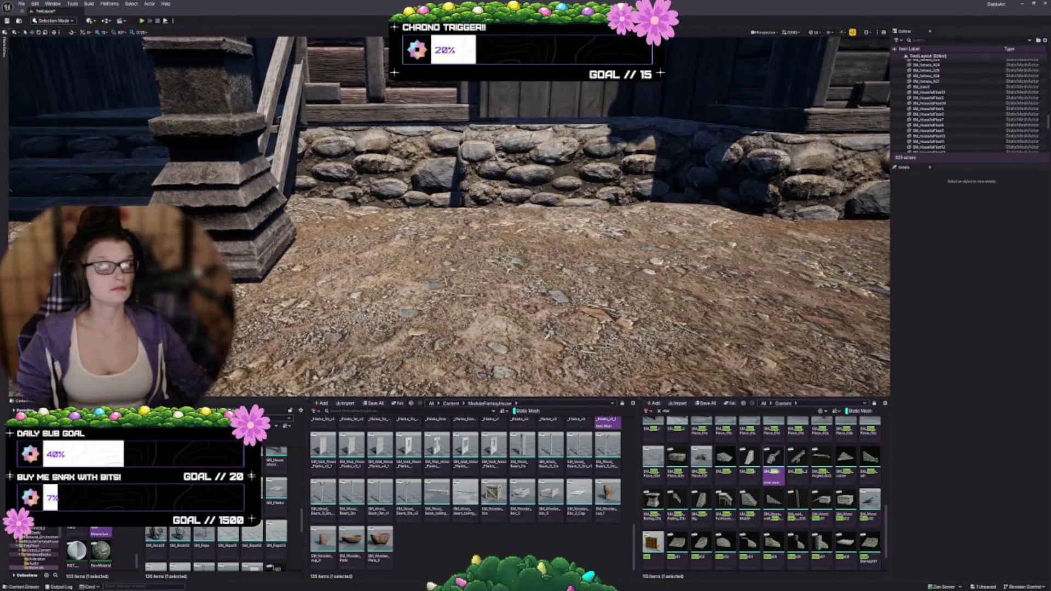
# Raise the stone foundation piece slightly and shift the plank wall left
pyautogui.click(445, 322)
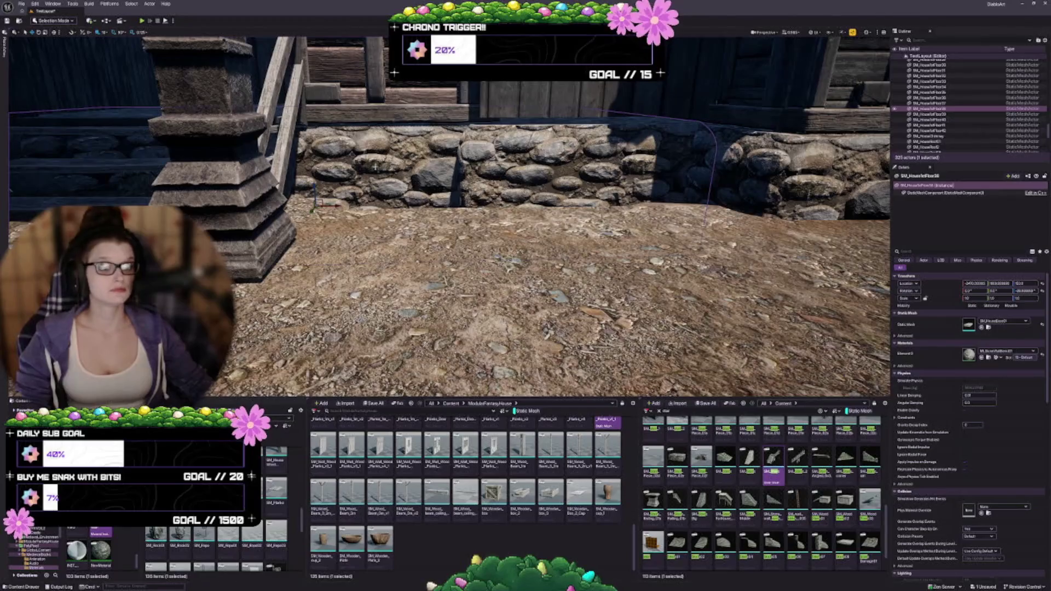
pyautogui.moveTo(314, 183); pyautogui.dragTo(350, 304)
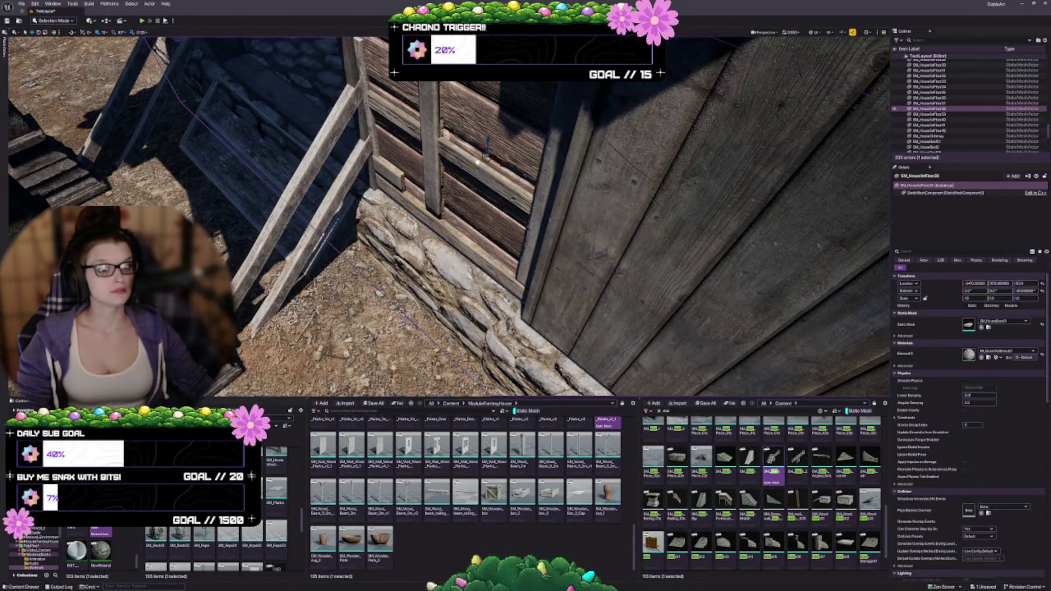
pyautogui.moveTo(468, 181)
pyautogui.mouseDown()
pyautogui.moveTo(441, 209)
pyautogui.moveTo(468, 204)
pyautogui.moveTo(465, 191)
pyautogui.moveTo(466, 207)
pyautogui.moveTo(353, 173)
pyautogui.mouseUp()
pyautogui.click(352, 172)
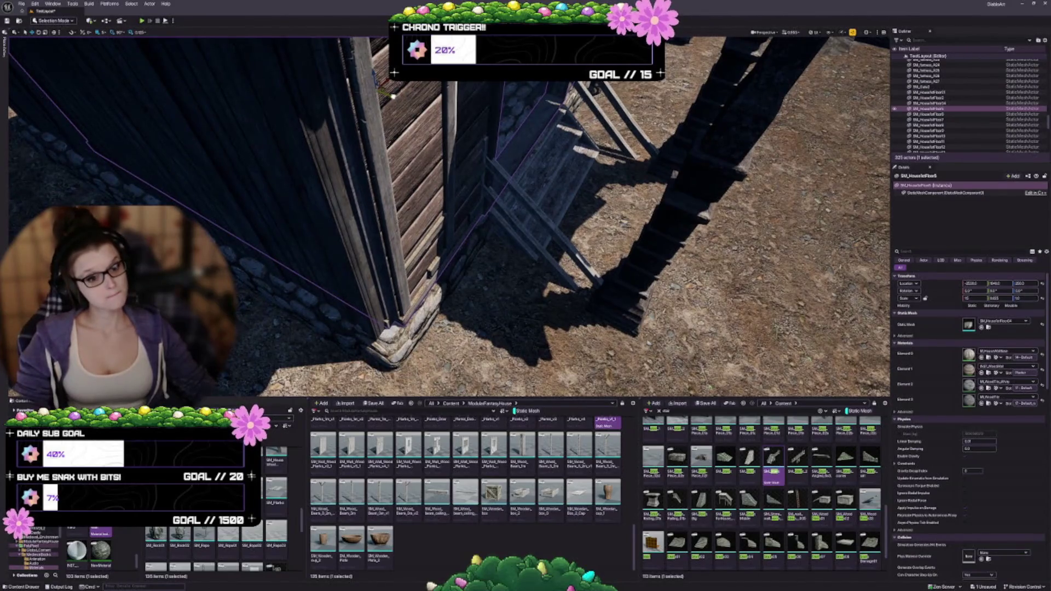
pyautogui.moveTo(393, 96); pyautogui.dragTo(390, 95)
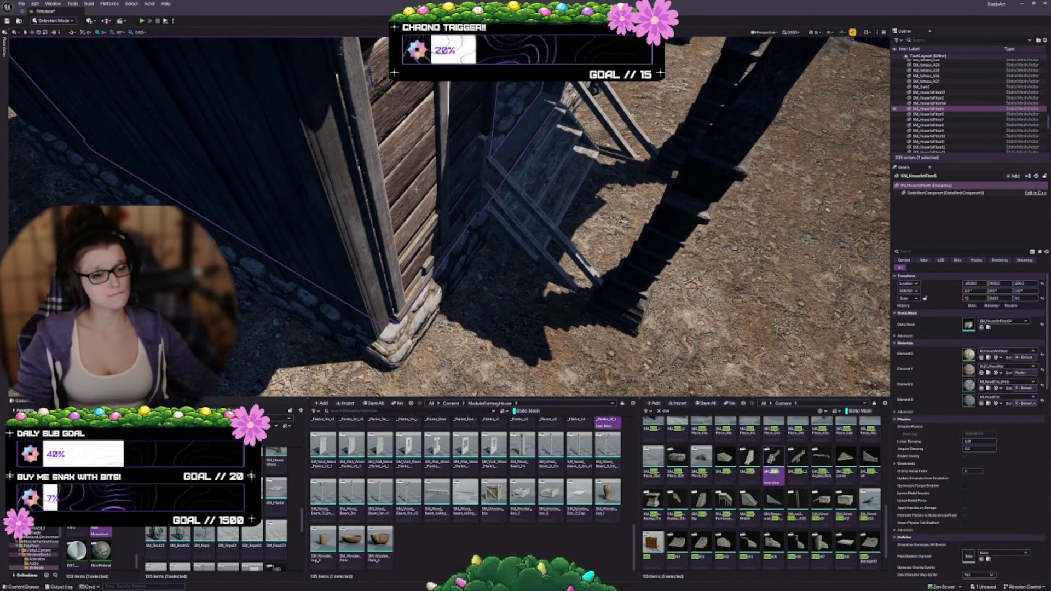
# Check the neighbouring foundation pieces along the wall corner against the plank walls
pyautogui.click(440, 311)
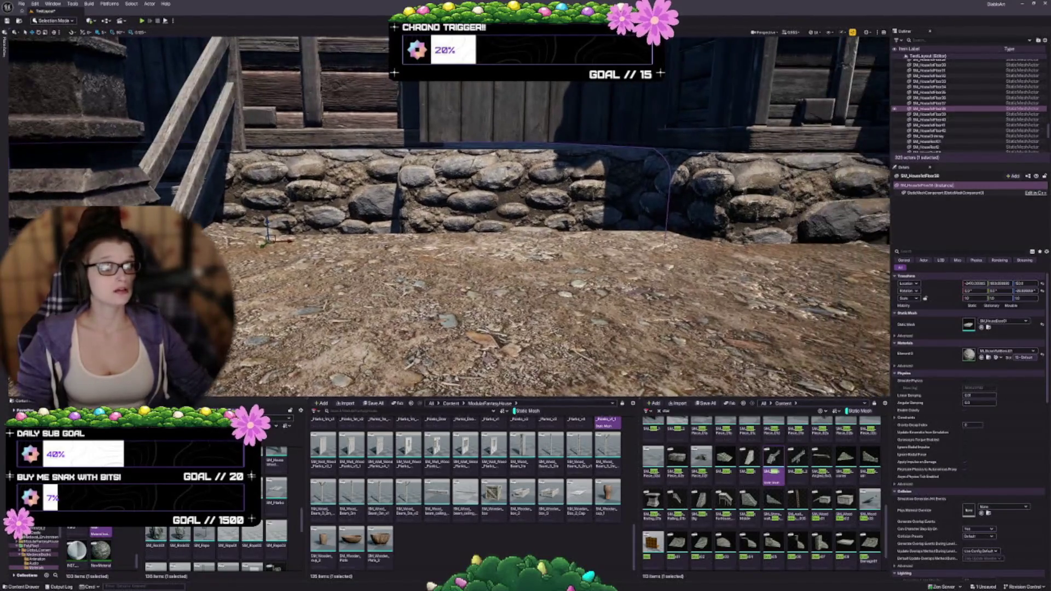
pyautogui.click(443, 197)
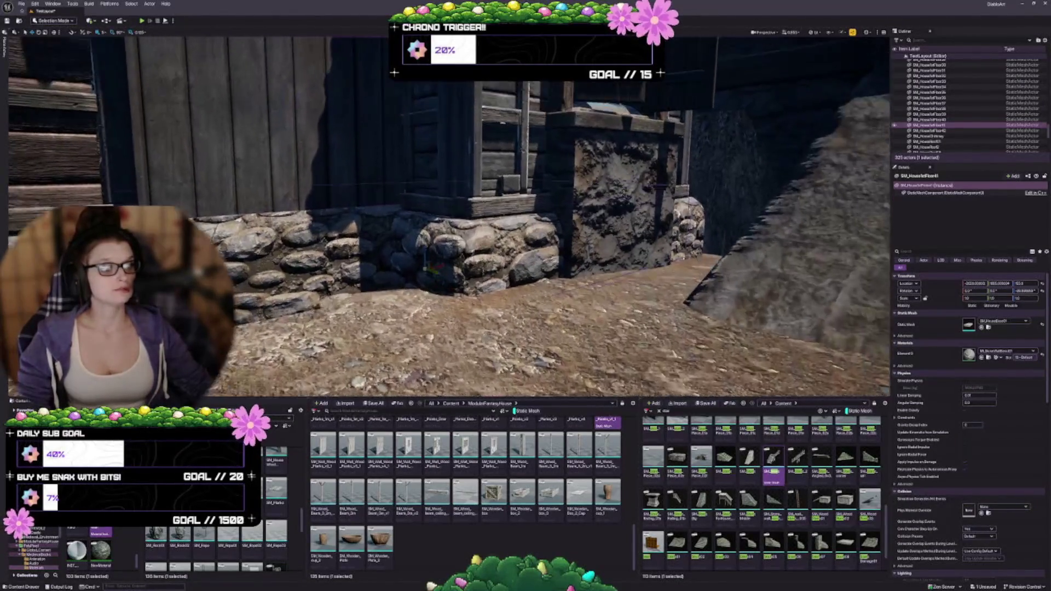
pyautogui.click(484, 287)
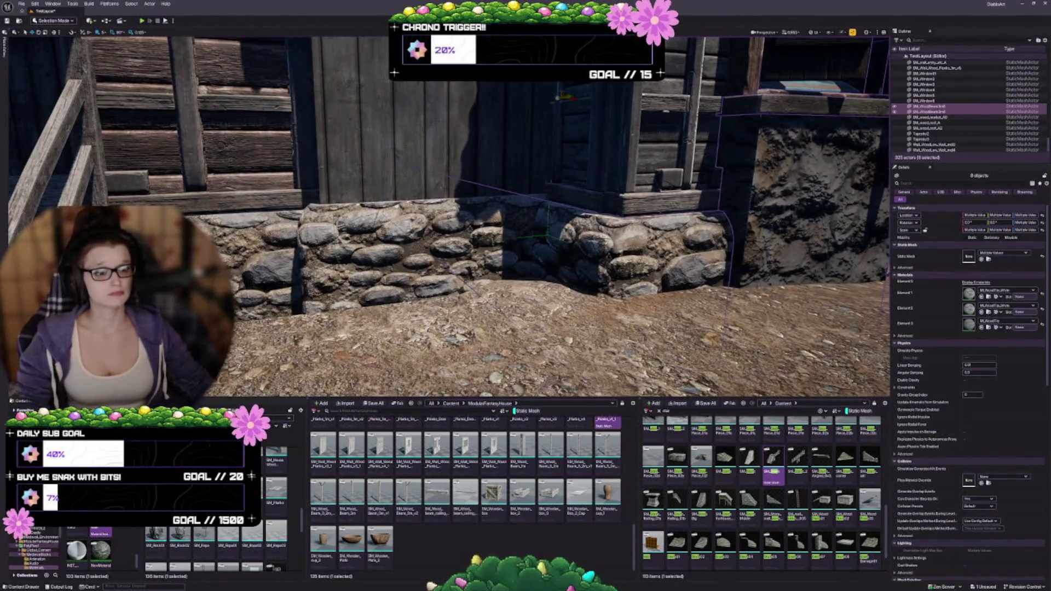
pyautogui.press('Escape')
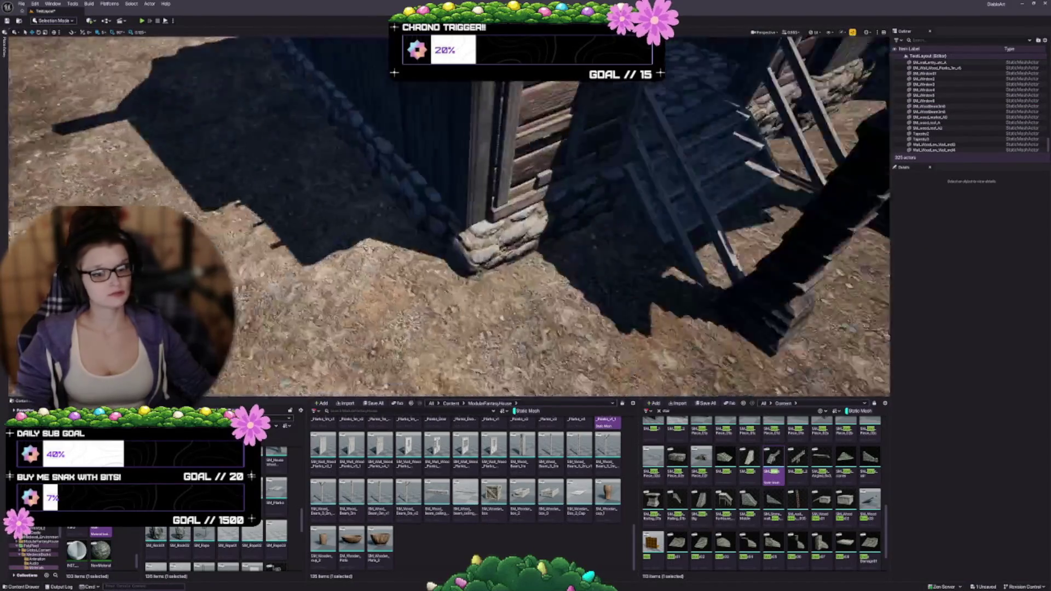
pyautogui.moveTo(308, 269)
pyautogui.mouseDown()
pyautogui.moveTo(308, 247)
pyautogui.moveTo(308, 268)
pyautogui.mouseUp()
pyautogui.click(349, 291)
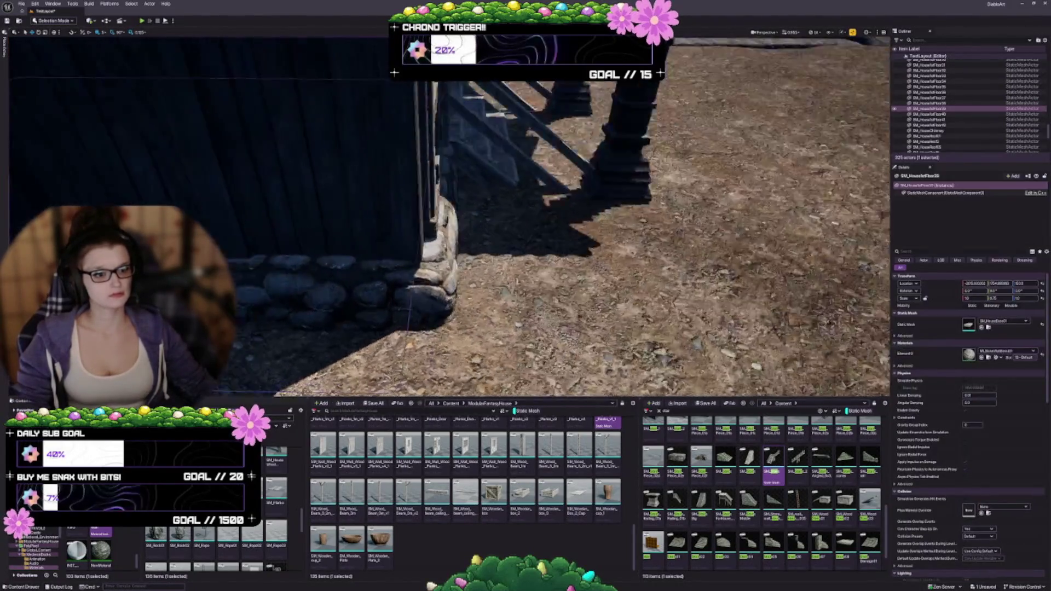
pyautogui.moveTo(449, 219); pyautogui.dragTo(416, 219)
pyautogui.moveTo(415, 324); pyautogui.dragTo(410, 323)
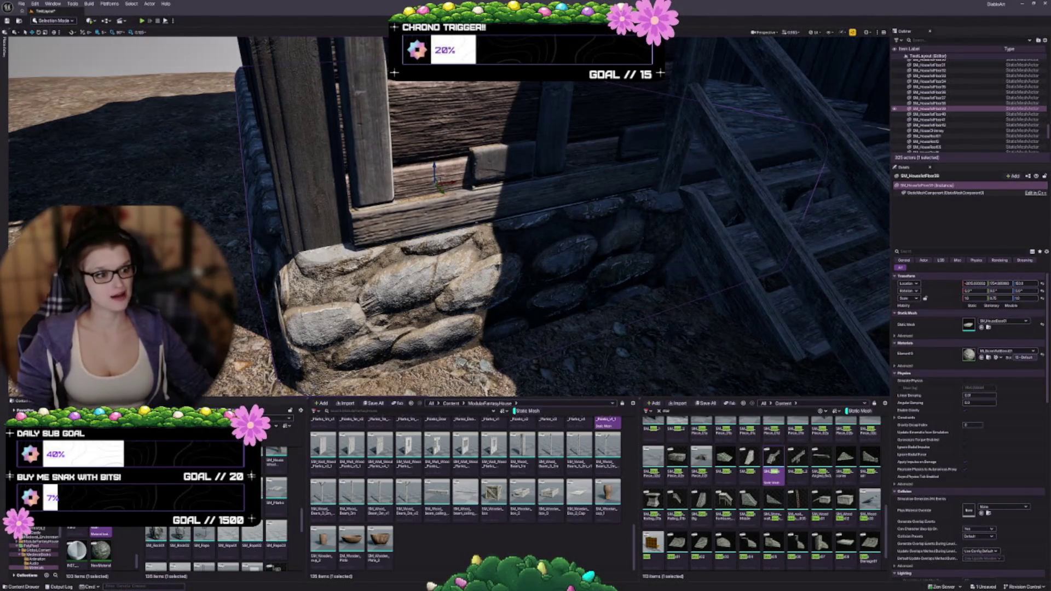
pyautogui.press('Escape')
pyautogui.moveTo(438, 219); pyautogui.dragTo(372, 219)
pyautogui.moveTo(350, 284)
pyautogui.mouseDown()
pyautogui.moveTo(306, 284)
pyautogui.moveTo(307, 268)
pyautogui.mouseUp()
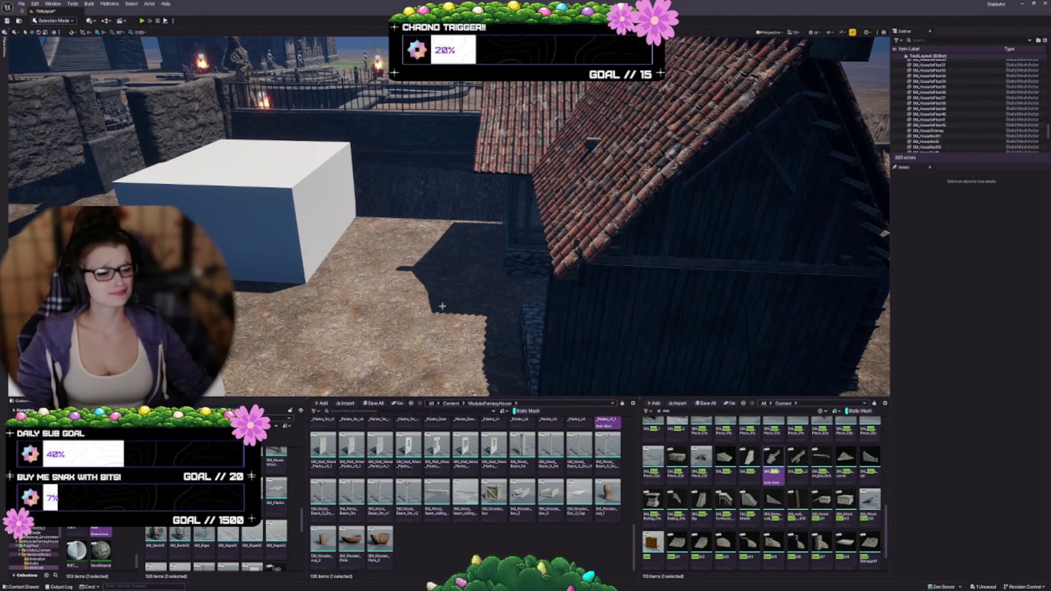
# Fly to a front view of the house and select the stone base block at the wall
pyautogui.moveTo(449, 219)
pyautogui.mouseDown()
pyautogui.moveTo(427, 241)
pyautogui.moveTo(405, 230)
pyautogui.moveTo(419, 285)
pyautogui.moveTo(430, 265)
pyautogui.moveTo(474, 257)
pyautogui.mouseUp()
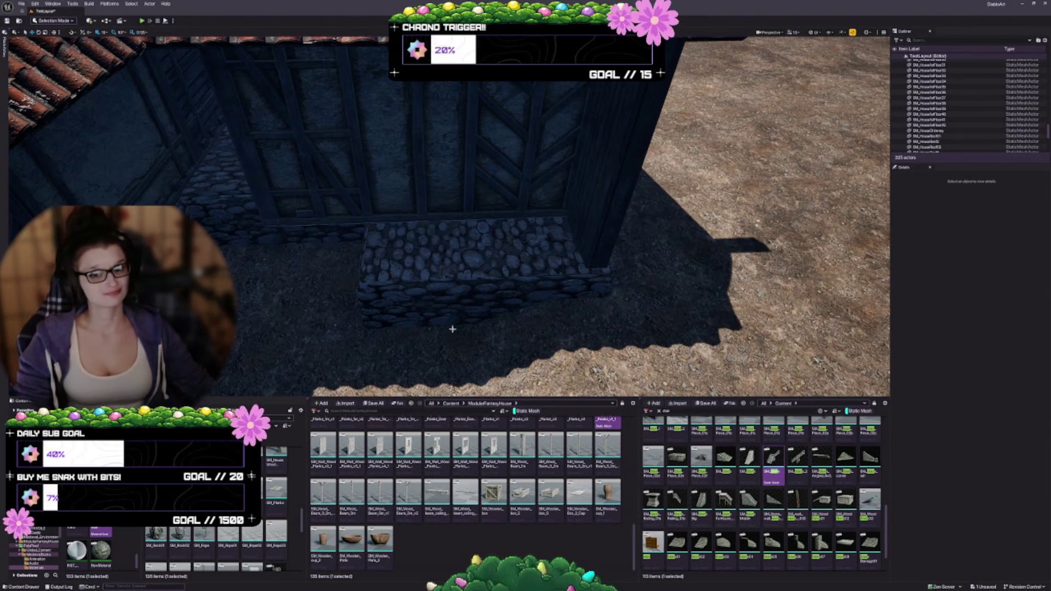
pyautogui.click(466, 295)
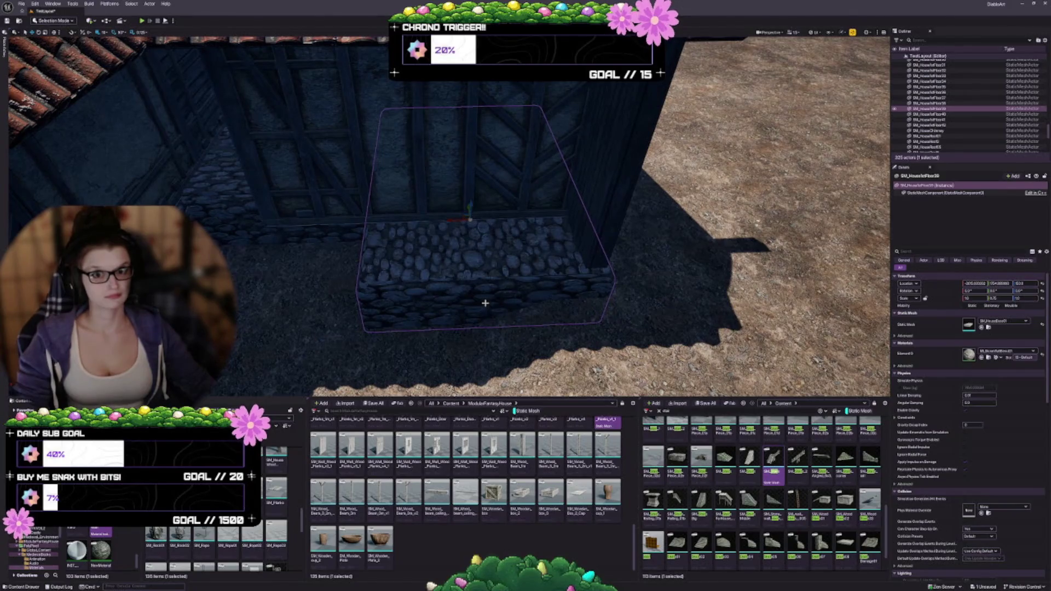
# Select a wall piece beside the pillar and pull it toward the viewer with the move gizmo
pyautogui.click(609, 200)
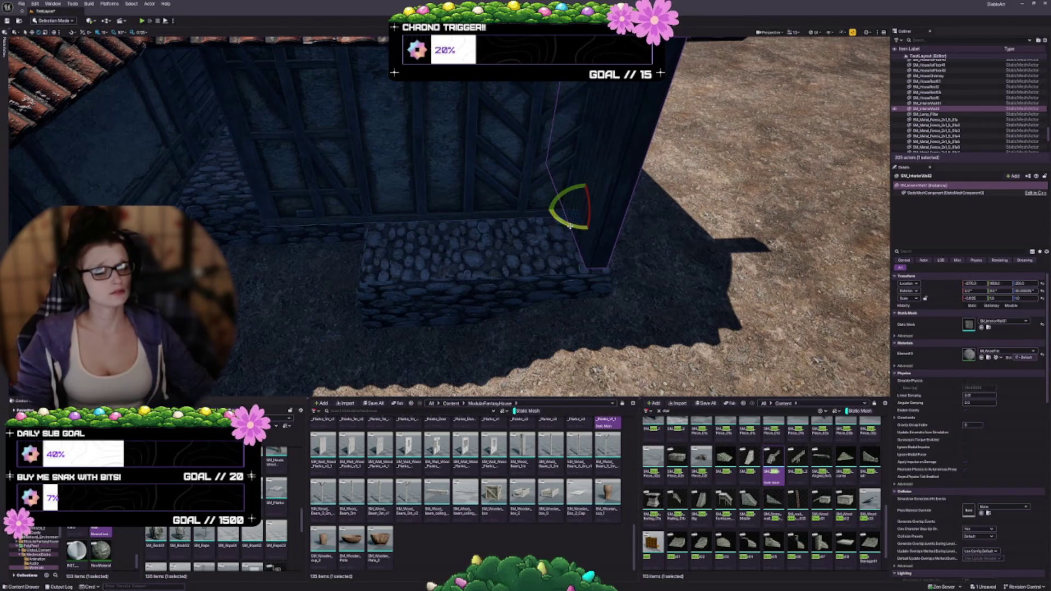
pyautogui.click(572, 207)
pyautogui.press('w')
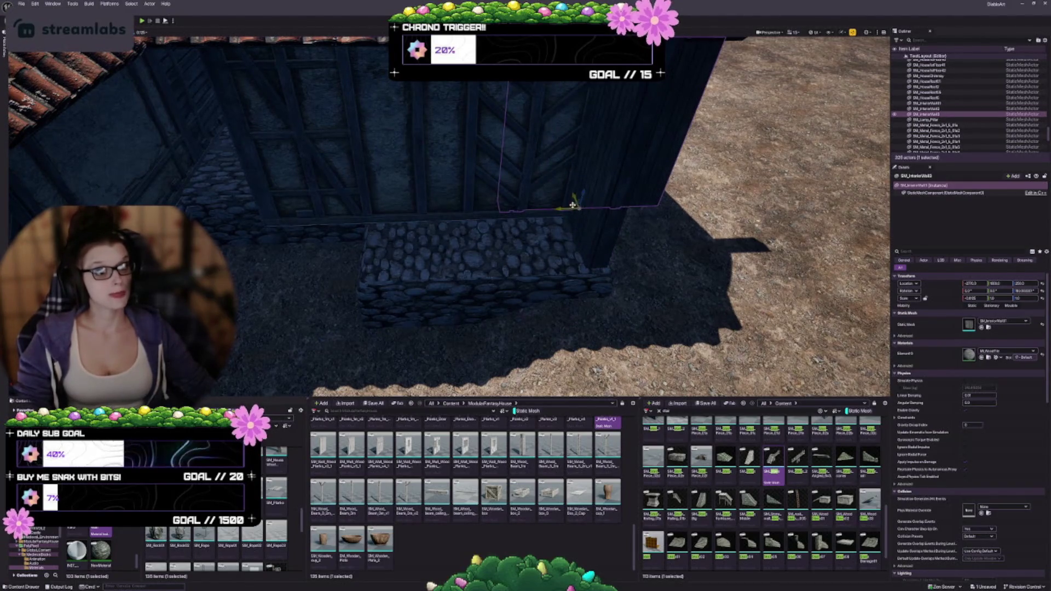
pyautogui.moveTo(569, 204)
pyautogui.mouseDown()
pyautogui.moveTo(418, 263)
pyautogui.moveTo(492, 270)
pyautogui.mouseUp()
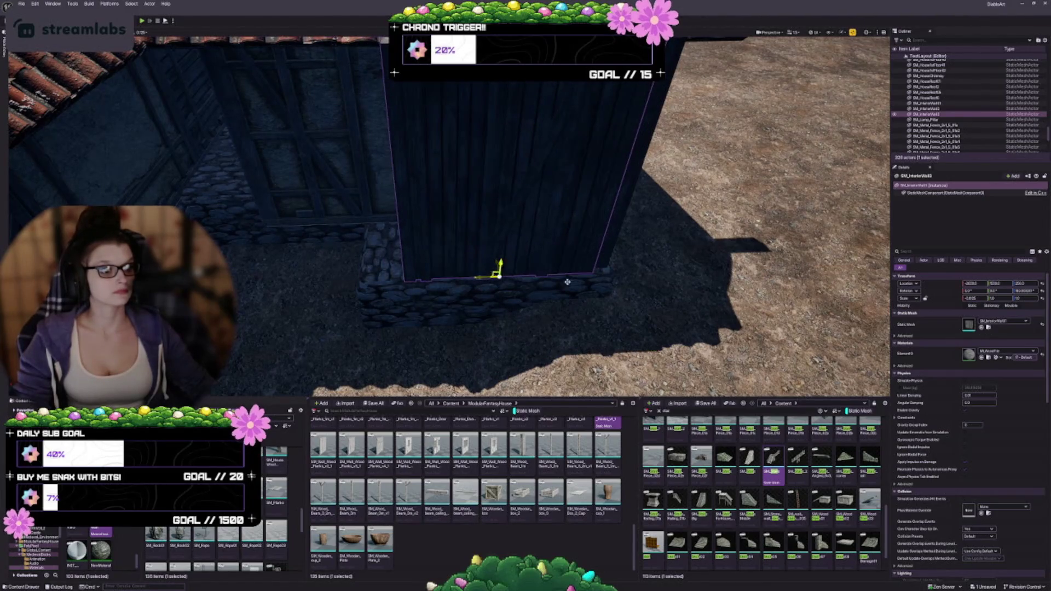
pyautogui.moveTo(567, 282)
pyautogui.mouseDown()
pyautogui.moveTo(499, 287)
pyautogui.moveTo(270, 181)
pyautogui.moveTo(207, 181)
pyautogui.moveTo(399, 329)
pyautogui.moveTo(518, 264)
pyautogui.moveTo(495, 292)
pyautogui.mouseUp()
pyautogui.press('Escape')
# Slide the SM_InteriorWall3 wooden wall left along its X axis
pyautogui.click(495, 292)
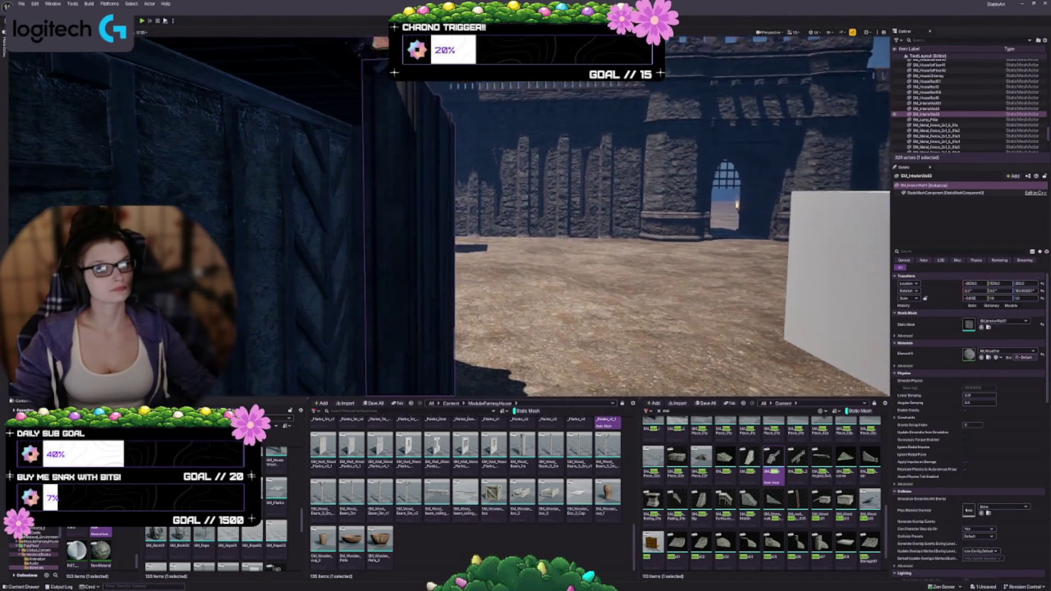
pyautogui.press('s')
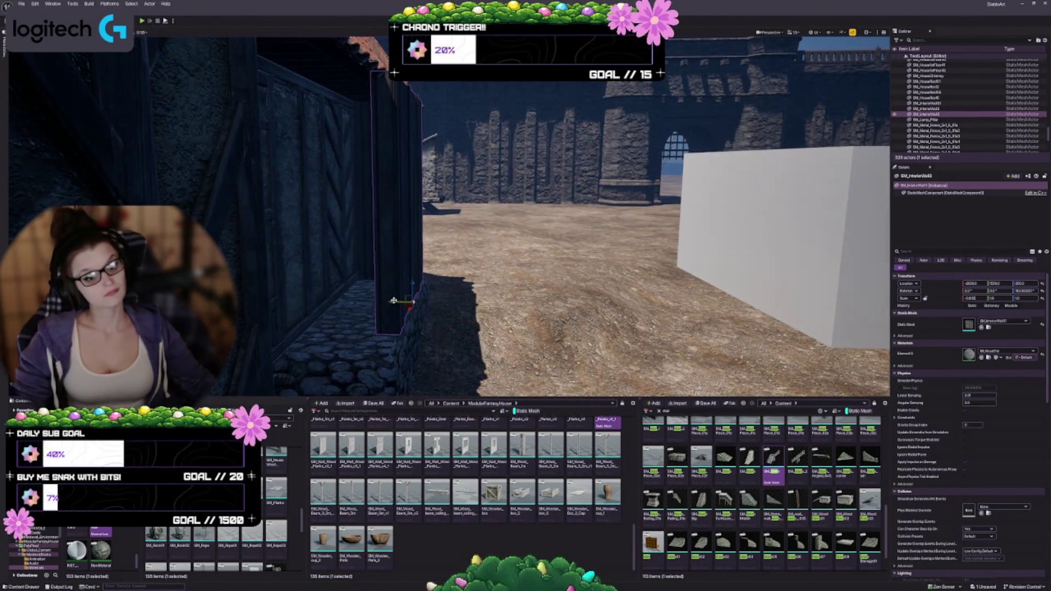
pyautogui.moveTo(393, 301)
pyautogui.mouseDown()
pyautogui.moveTo(374, 300)
pyautogui.moveTo(392, 334)
pyautogui.moveTo(377, 331)
pyautogui.moveTo(416, 263)
pyautogui.mouseUp()
pyautogui.moveTo(338, 343)
pyautogui.mouseDown()
pyautogui.moveTo(529, 313)
pyautogui.moveTo(464, 155)
pyautogui.moveTo(298, 159)
pyautogui.mouseUp()
# Inspect the floor piece and wall base beside the stone foundation, then deselect
pyautogui.click(320, 271)
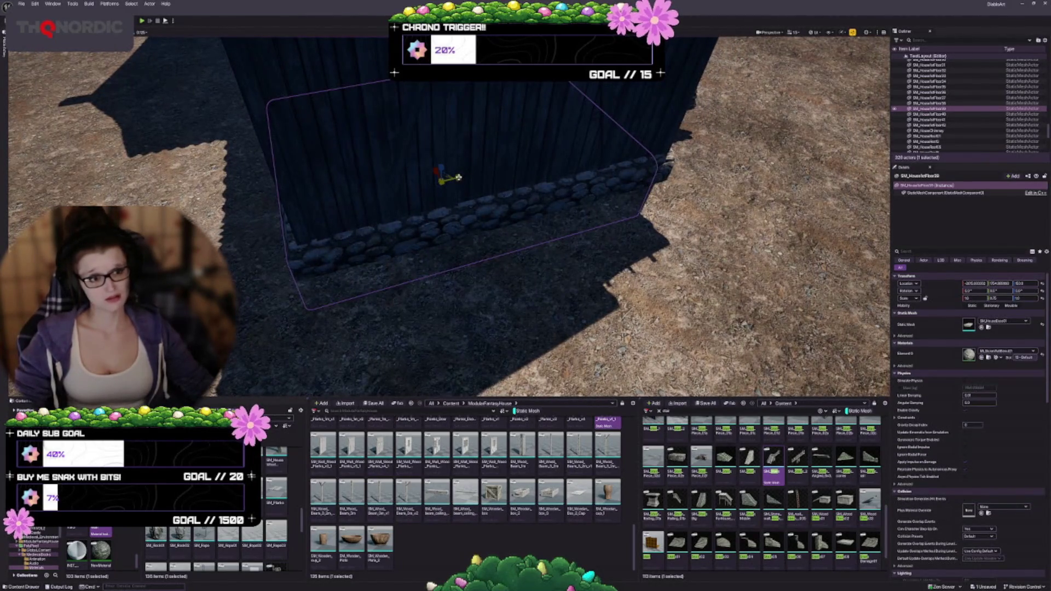
pyautogui.scroll(-2, 458, 177)
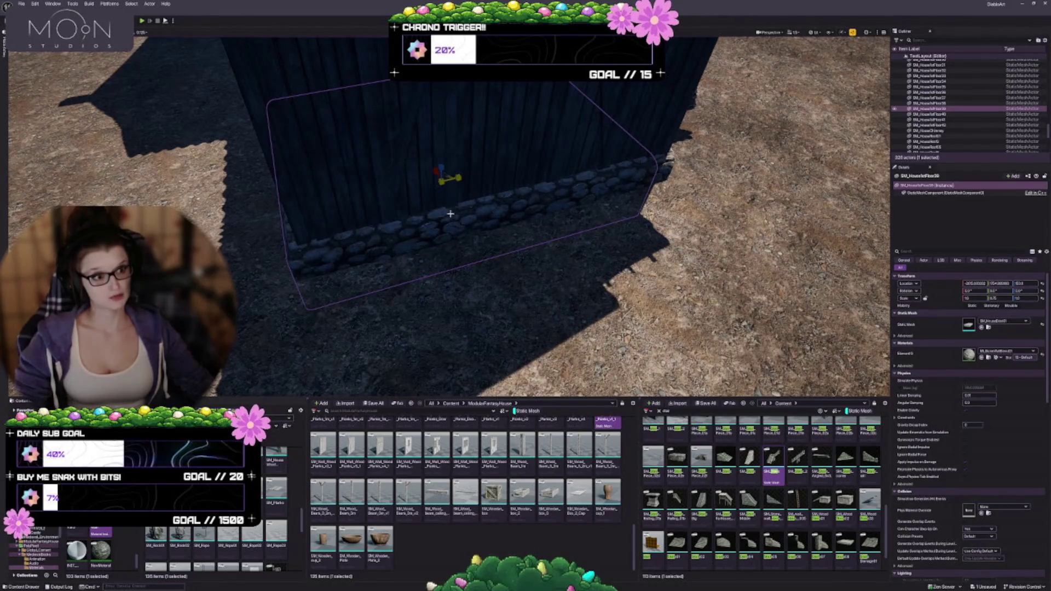
pyautogui.click(449, 249)
pyautogui.moveTo(450, 249)
pyautogui.mouseDown()
pyautogui.moveTo(500, 187)
pyautogui.moveTo(498, 199)
pyautogui.mouseUp()
pyautogui.moveTo(449, 279); pyautogui.dragTo(462, 264)
pyautogui.press('Escape')
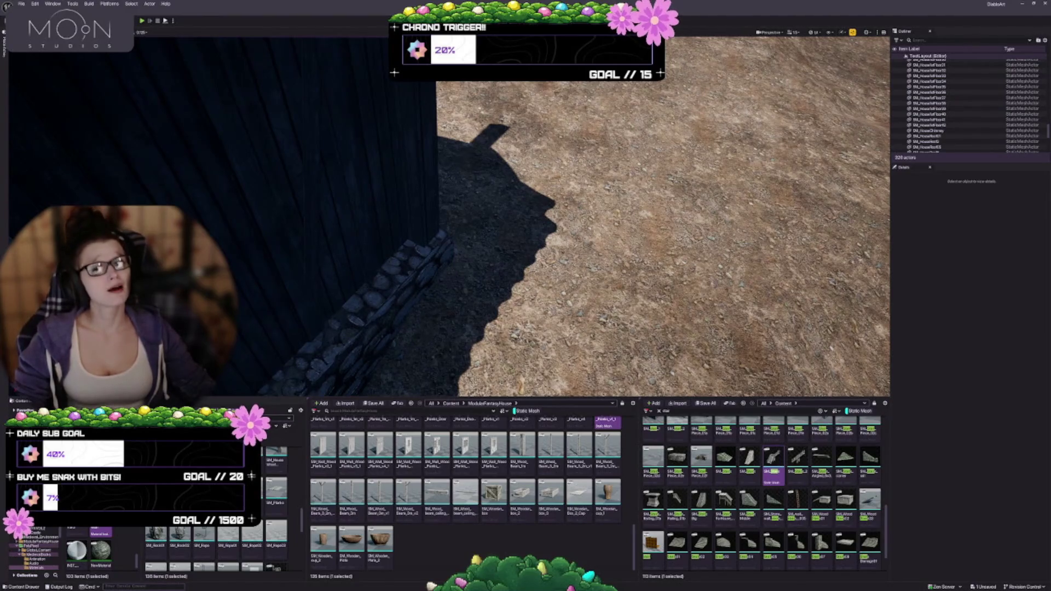
pyautogui.moveTo(461, 264)
pyautogui.mouseDown()
pyautogui.moveTo(425, 349)
pyautogui.moveTo(424, 324)
pyautogui.moveTo(398, 309)
pyautogui.moveTo(431, 302)
pyautogui.mouseUp()
# Scale the wooden house wall along X and nudge it right over the foundation
pyautogui.click(425, 349)
pyautogui.press('r')
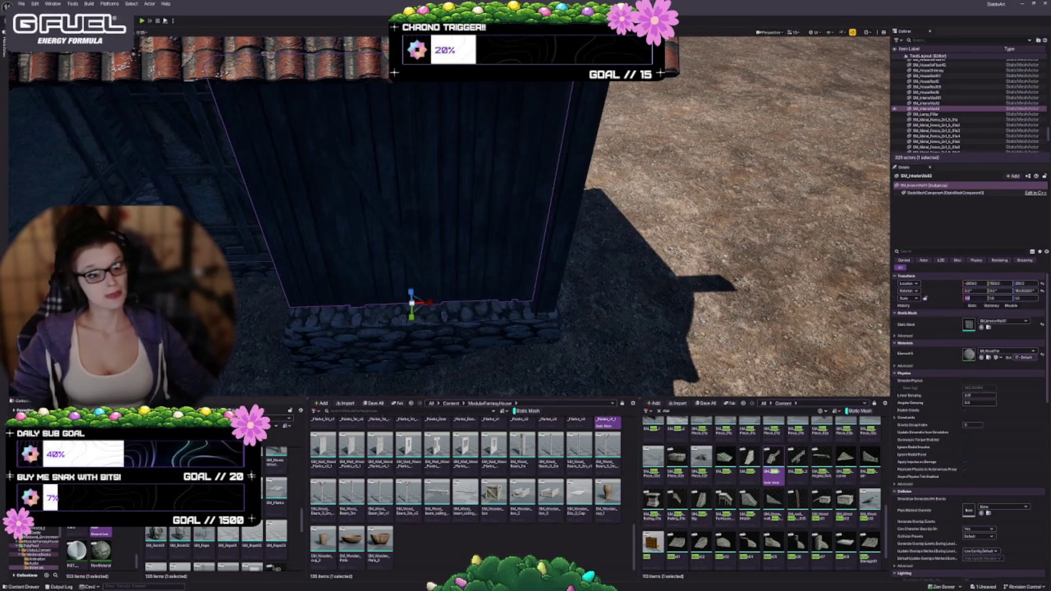
pyautogui.scroll(-1, 436, 303)
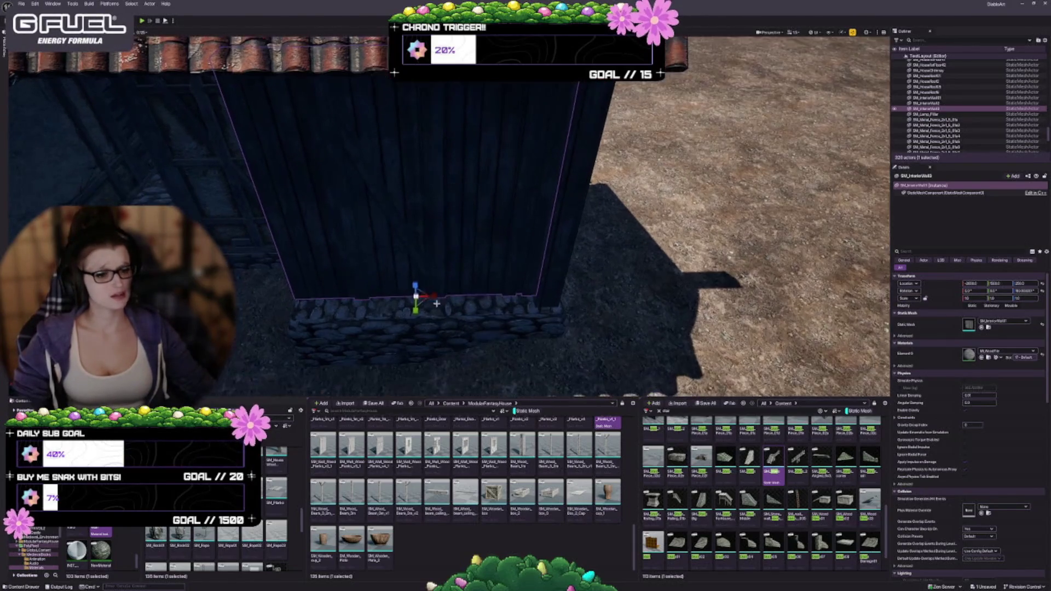
pyautogui.moveTo(395, 296)
pyautogui.mouseDown()
pyautogui.moveTo(374, 295)
pyautogui.moveTo(436, 378)
pyautogui.moveTo(436, 344)
pyautogui.moveTo(465, 328)
pyautogui.moveTo(479, 290)
pyautogui.moveTo(499, 201)
pyautogui.mouseUp()
pyautogui.press('Escape')
pyautogui.moveTo(462, 322); pyautogui.dragTo(432, 301)
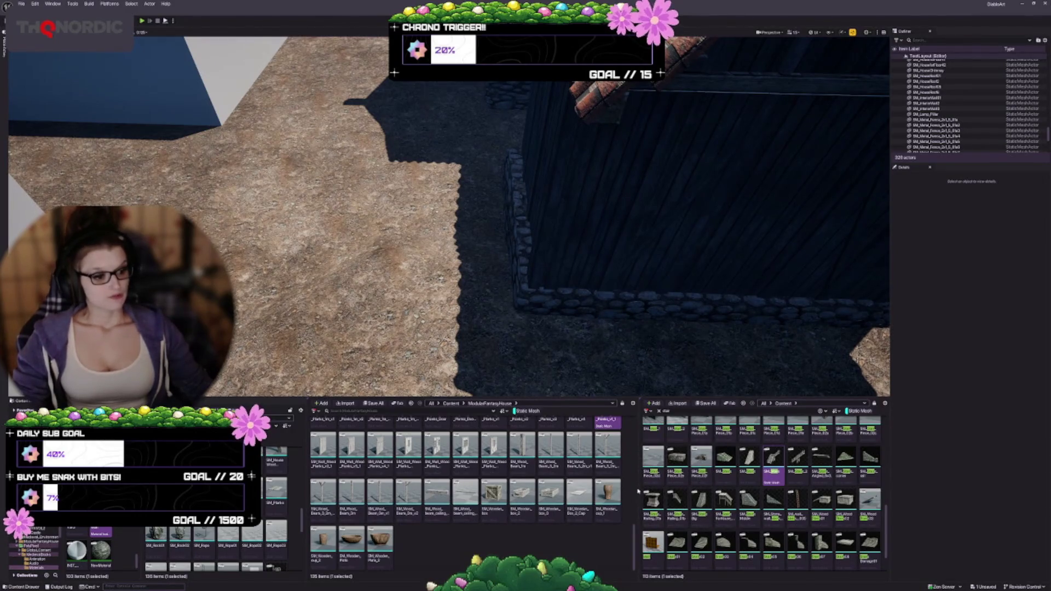
# Search the Content Browser for market and place SM_wood_market_A beside the house
pyautogui.moveTo(638, 491); pyautogui.dragTo(577, 490)
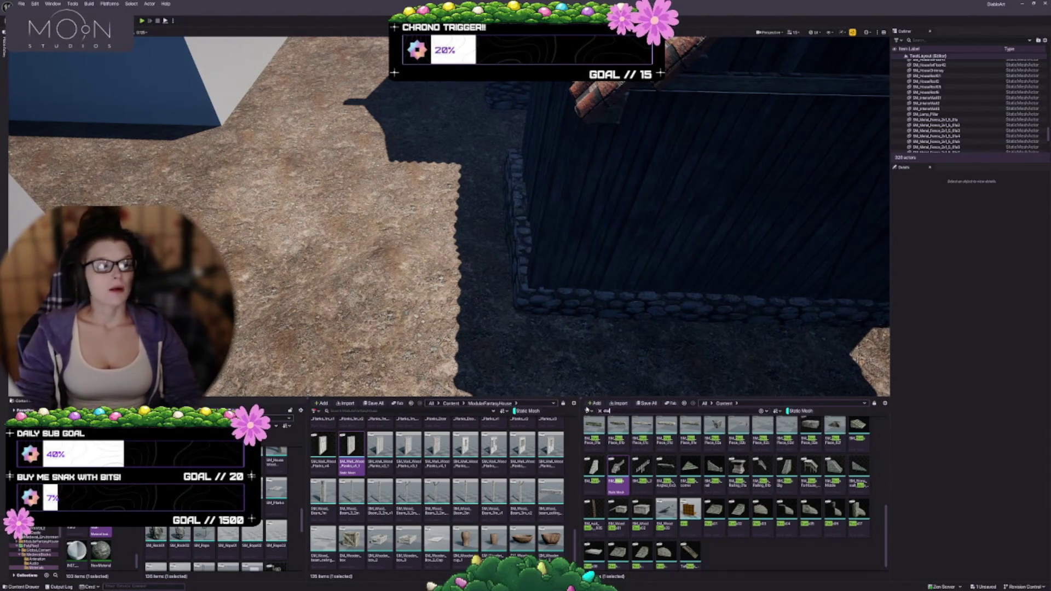
pyautogui.write('s')
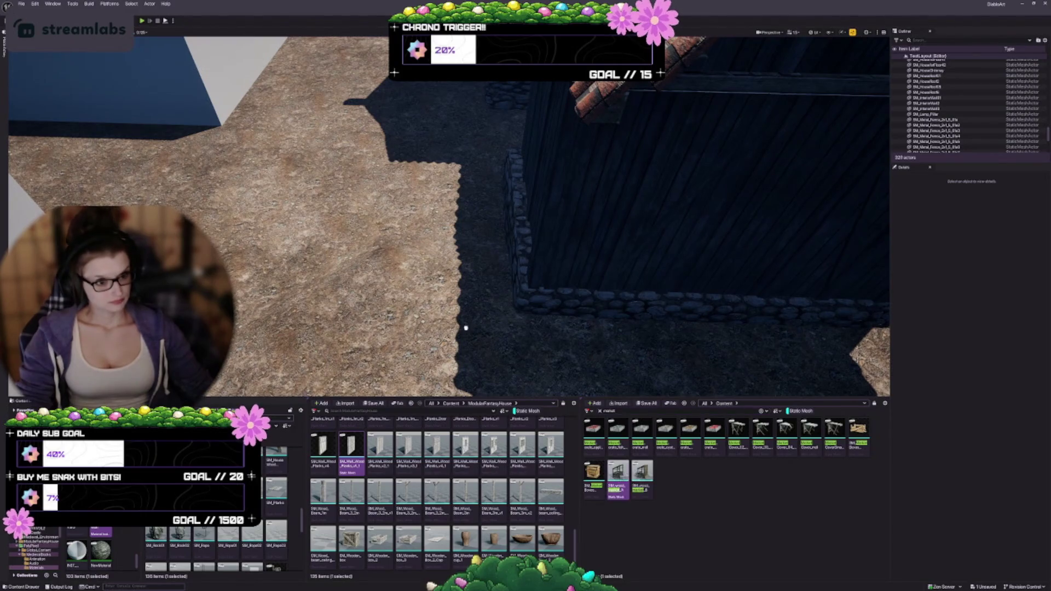
pyautogui.moveTo(466, 328); pyautogui.dragTo(443, 298)
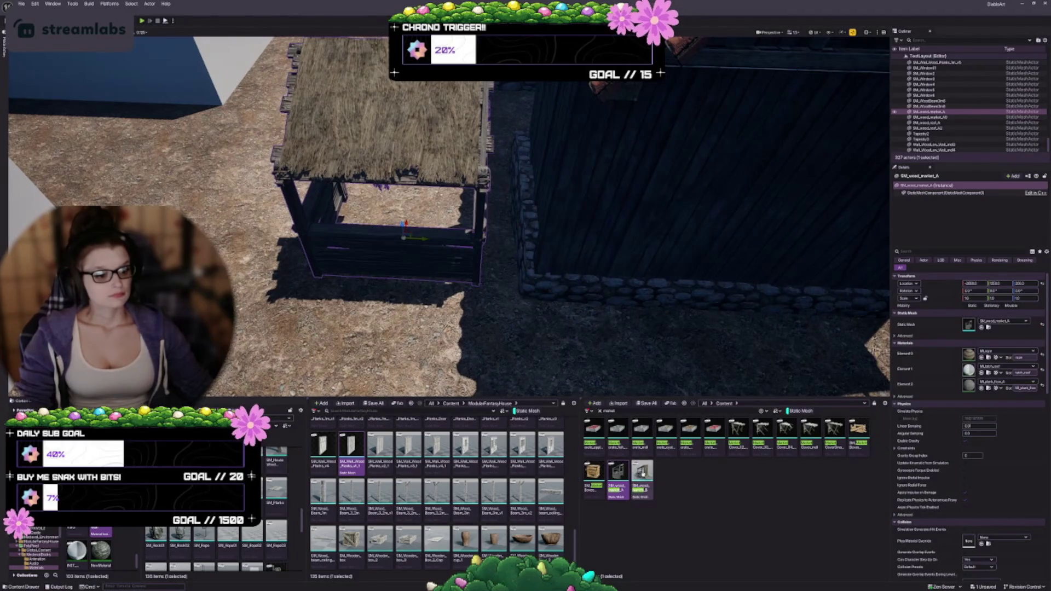
pyautogui.moveTo(484, 327); pyautogui.dragTo(484, 327)
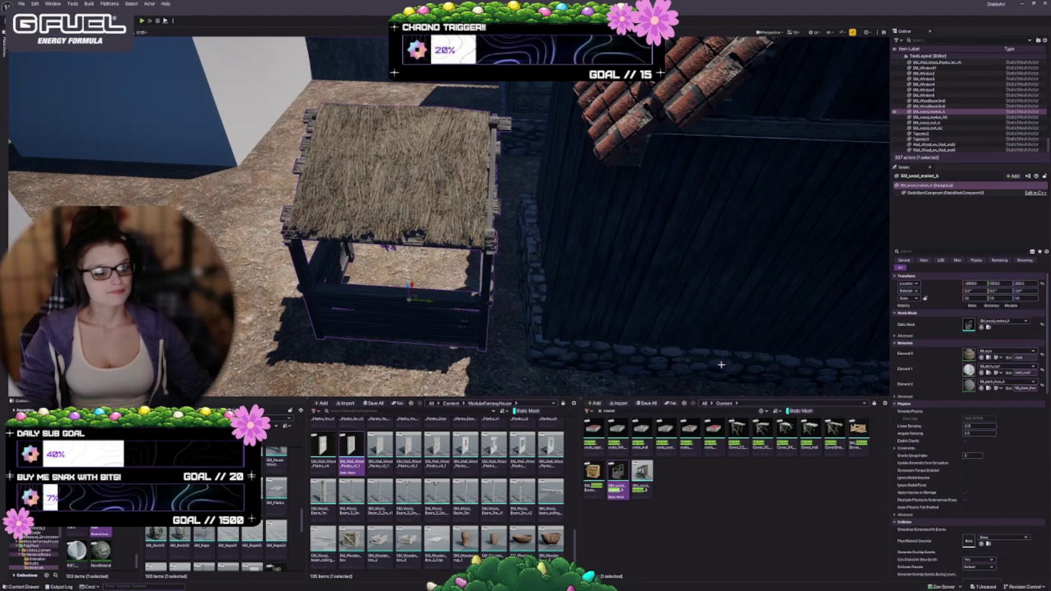
# Assign Market Cover_02 as the new stall's Static Mesh
pyautogui.click(739, 430)
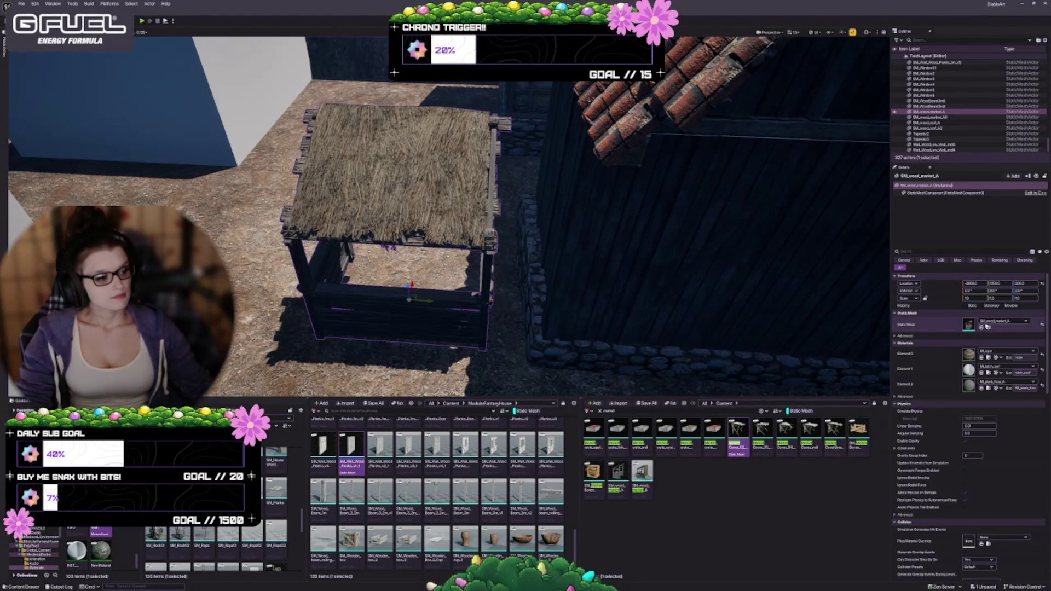
pyautogui.click(981, 327)
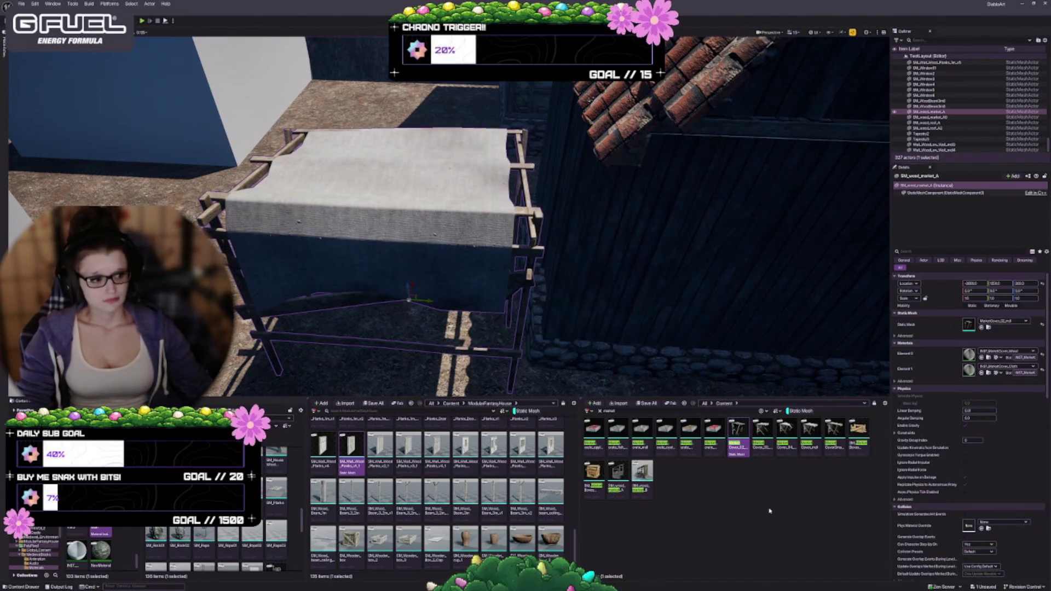
pyautogui.click(642, 475)
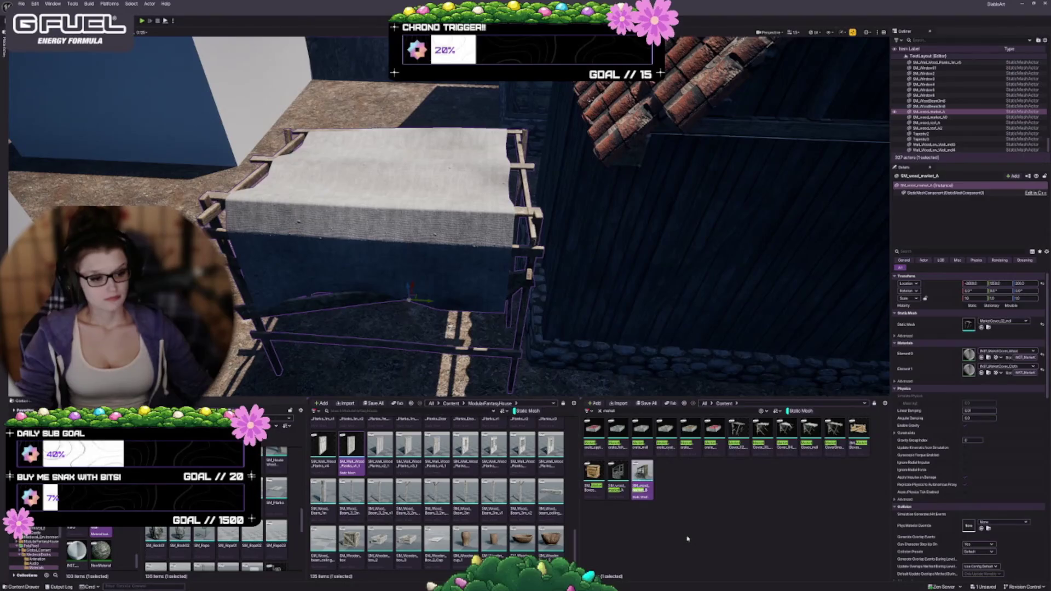
pyautogui.doubleClick(620, 411)
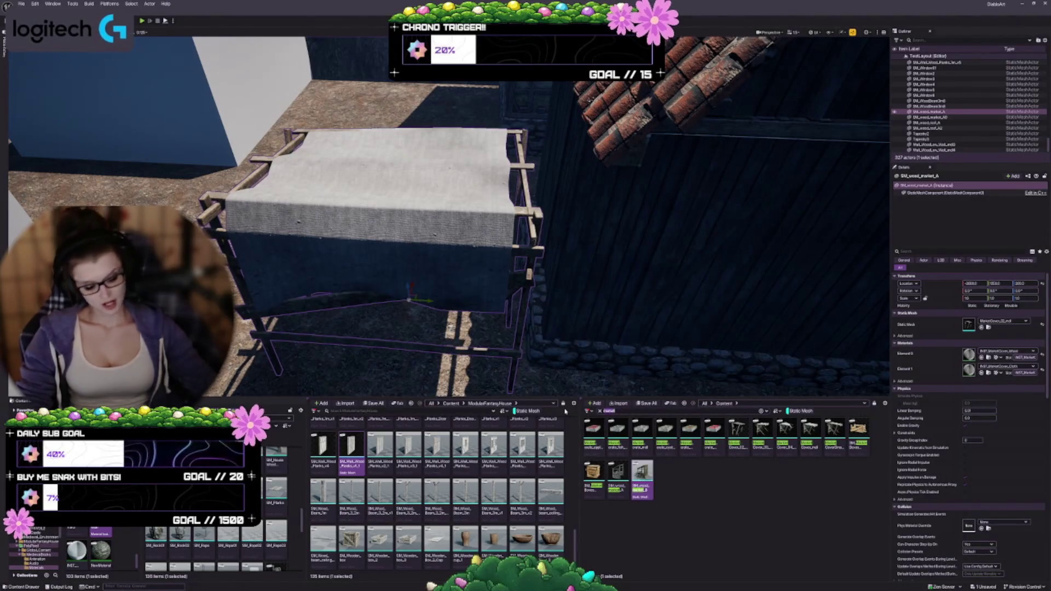
pyautogui.write('stand')
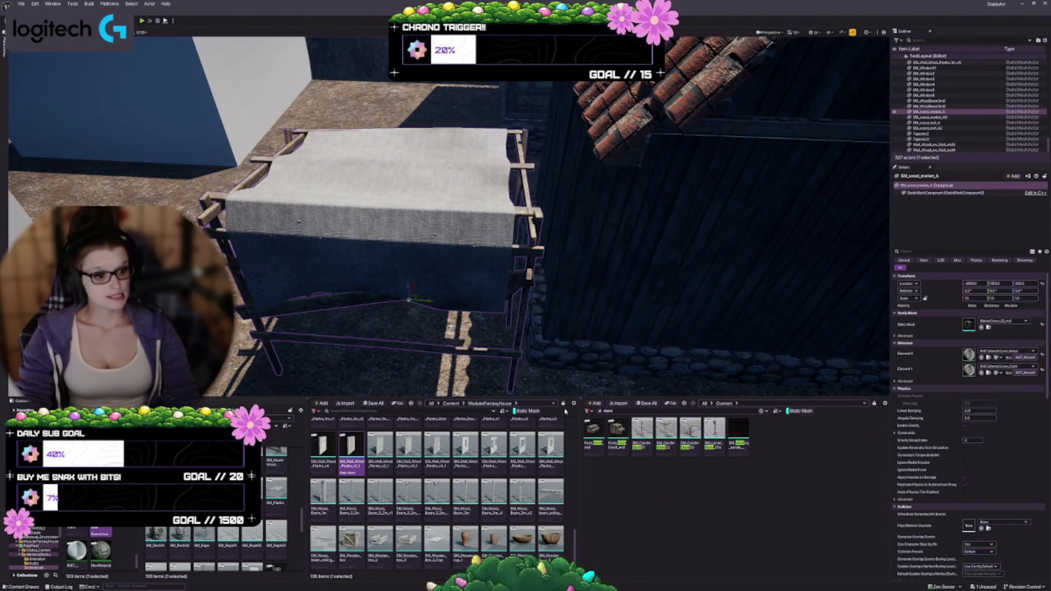
pyautogui.press('BackSpace')
pyautogui.press('BackSpace')
pyautogui.press('BackSpace')
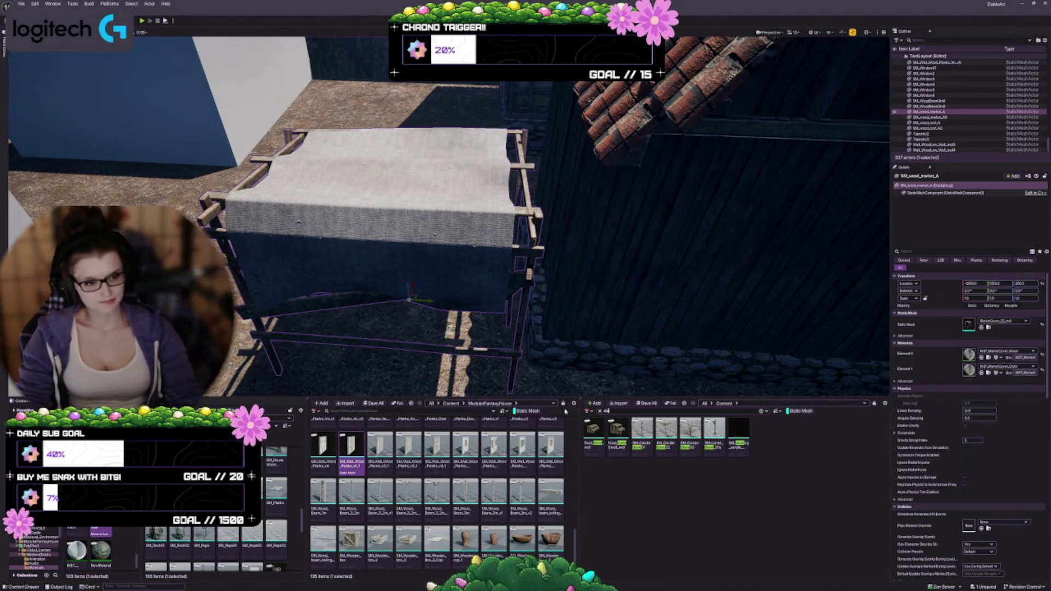
pyautogui.press('BackSpace')
pyautogui.press('BackSpace')
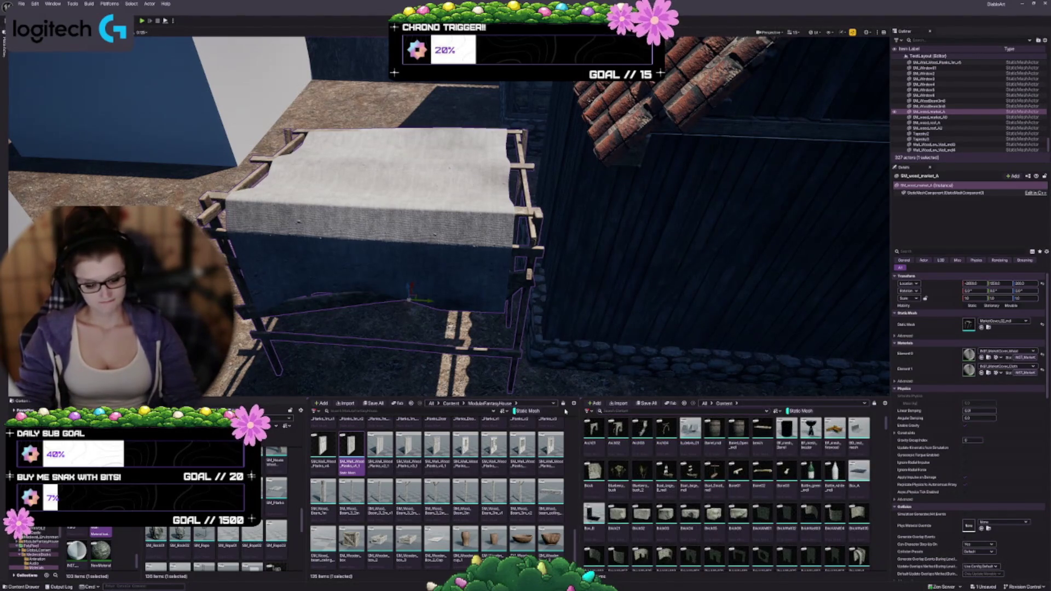
pyautogui.write('n')
pyautogui.press('BackSpace')
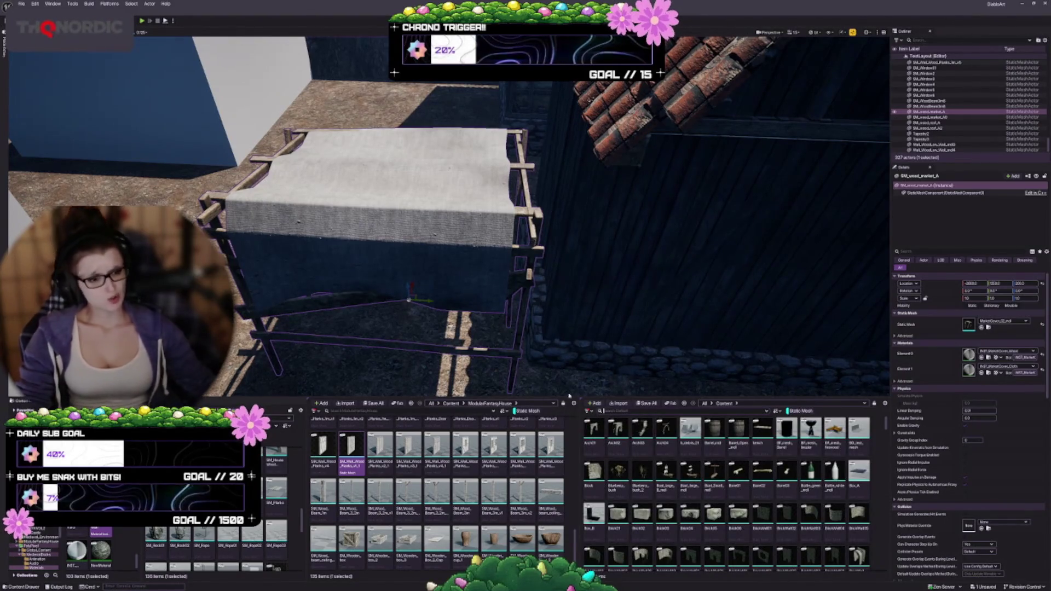
pyautogui.press('f')
pyautogui.press('s')
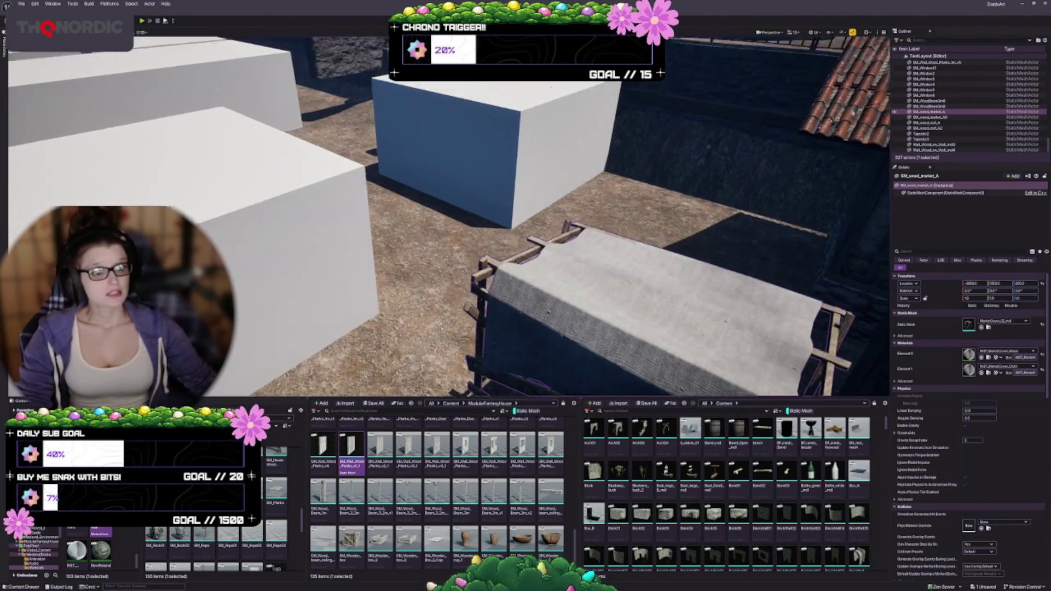
pyautogui.press('a')
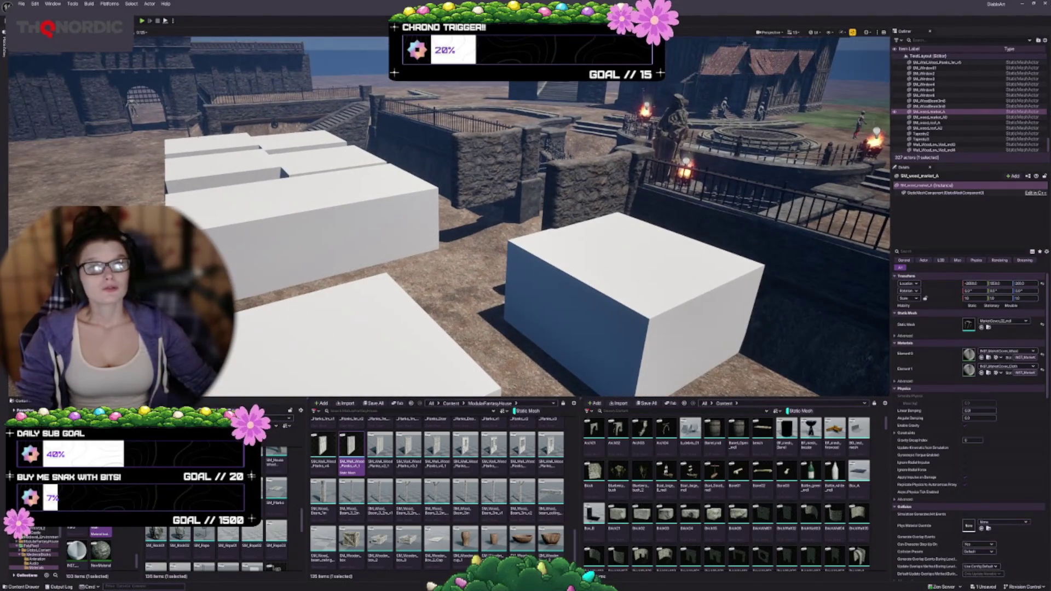
pyautogui.click(196, 116)
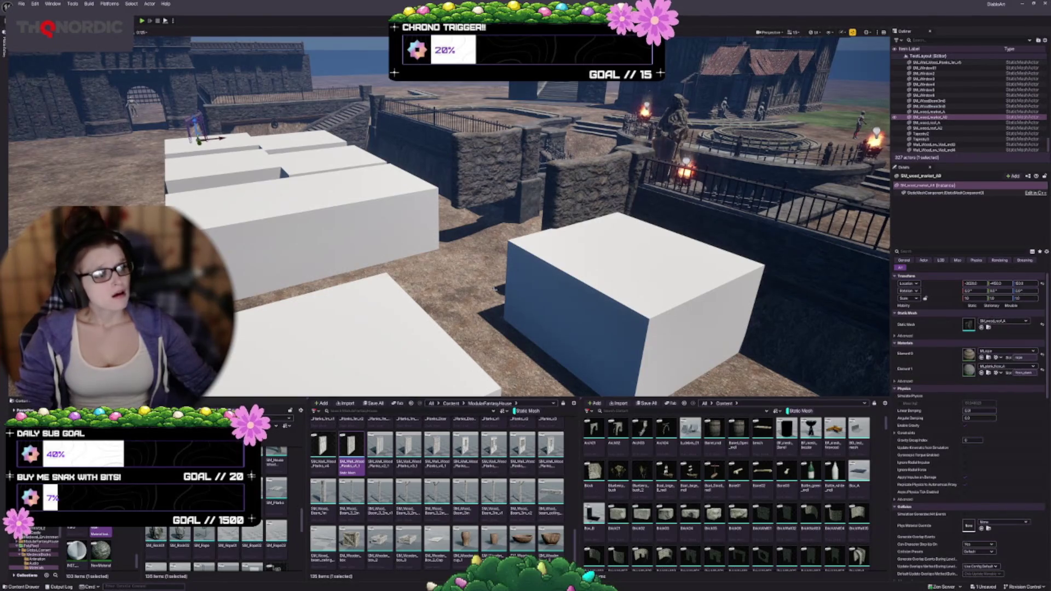
pyautogui.hotkey('ctrl', 'z')
pyautogui.press('f')
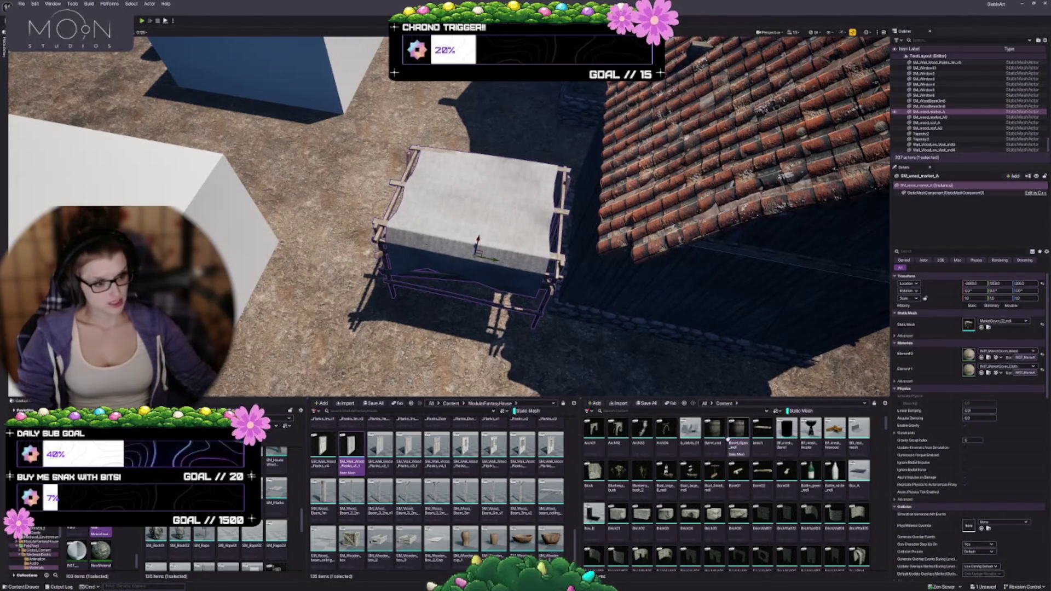
pyautogui.click(677, 411)
pyautogui.write('rail')
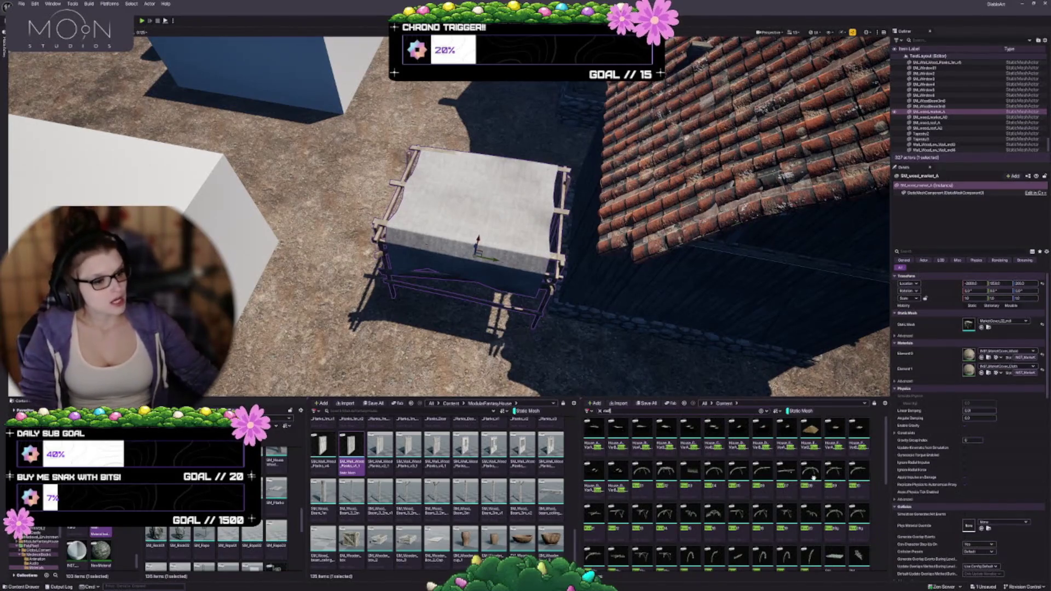
# Swap the selected roof piece's mesh for the roofed table asset
pyautogui.scroll(-5, 795, 454)
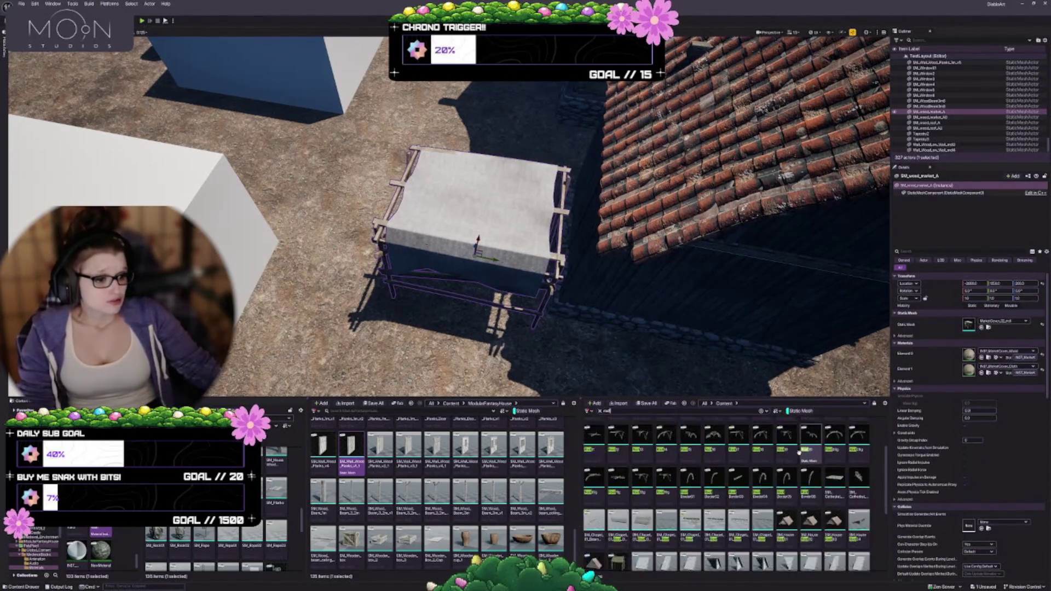
pyautogui.scroll(-1, 786, 490)
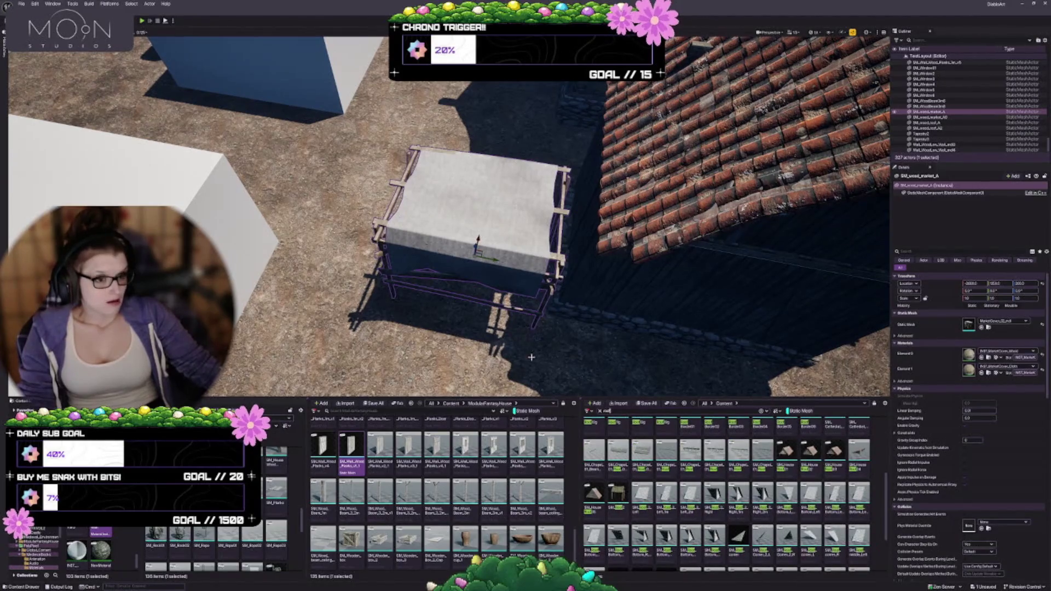
pyautogui.click(617, 492)
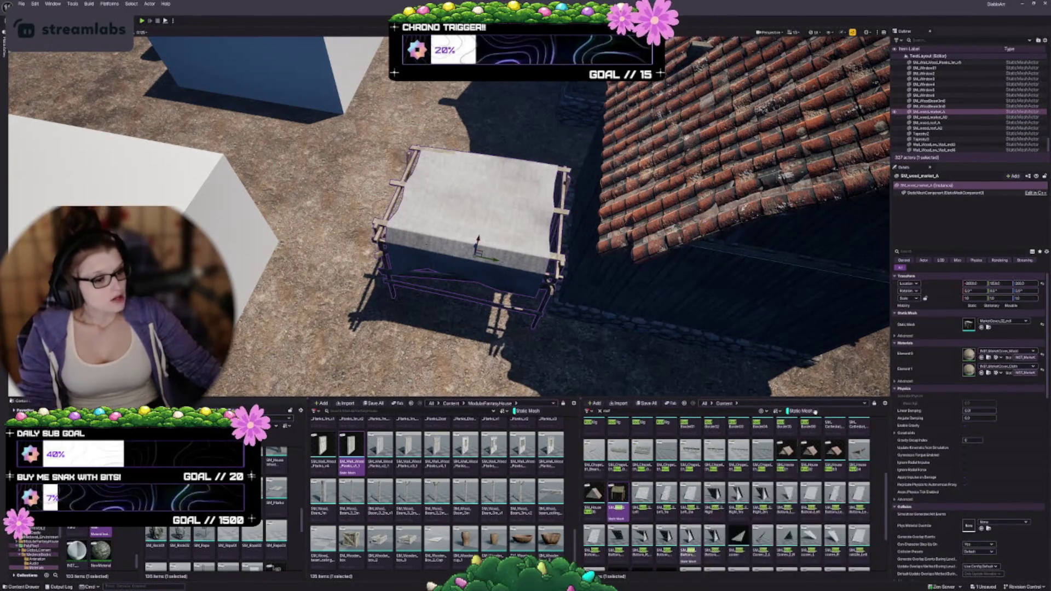
pyautogui.click(966, 328)
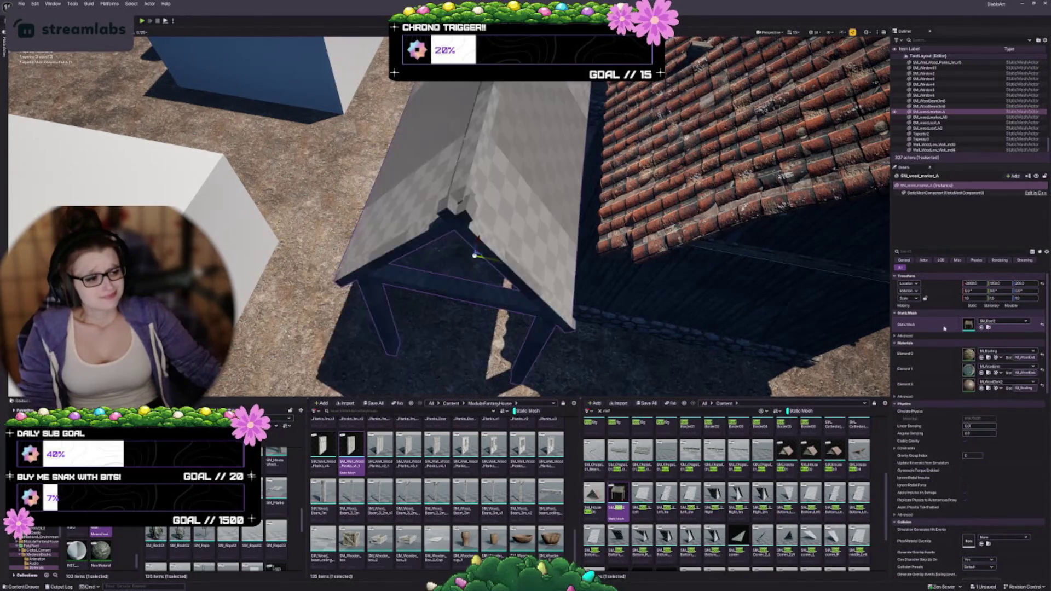
pyautogui.moveTo(447, 244); pyautogui.dragTo(456, 297)
# Replace that mesh with the plain wooden plank market table
pyautogui.scroll(-3, 741, 514)
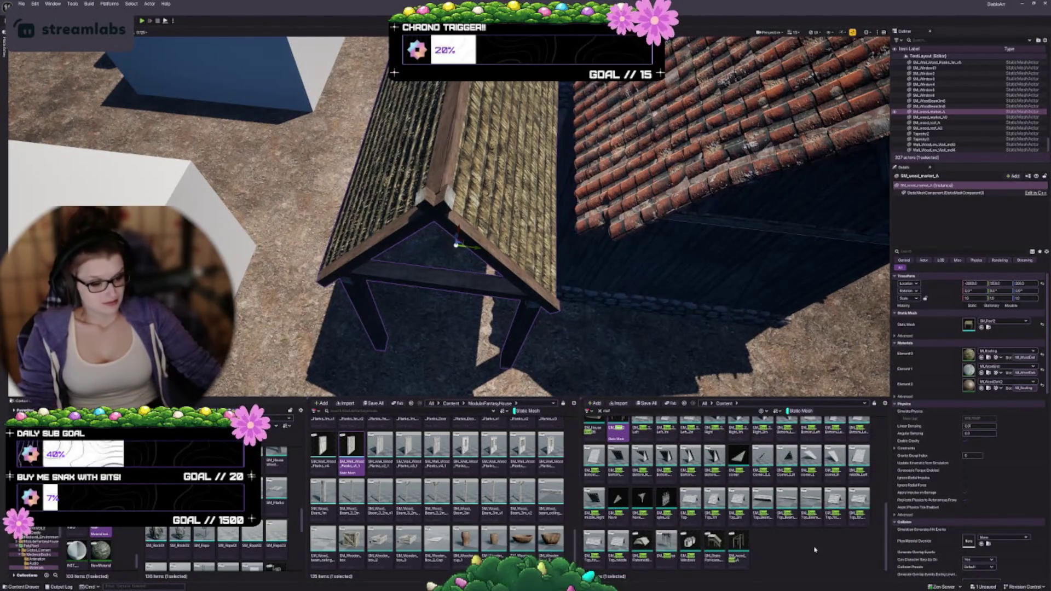
pyautogui.click(737, 545)
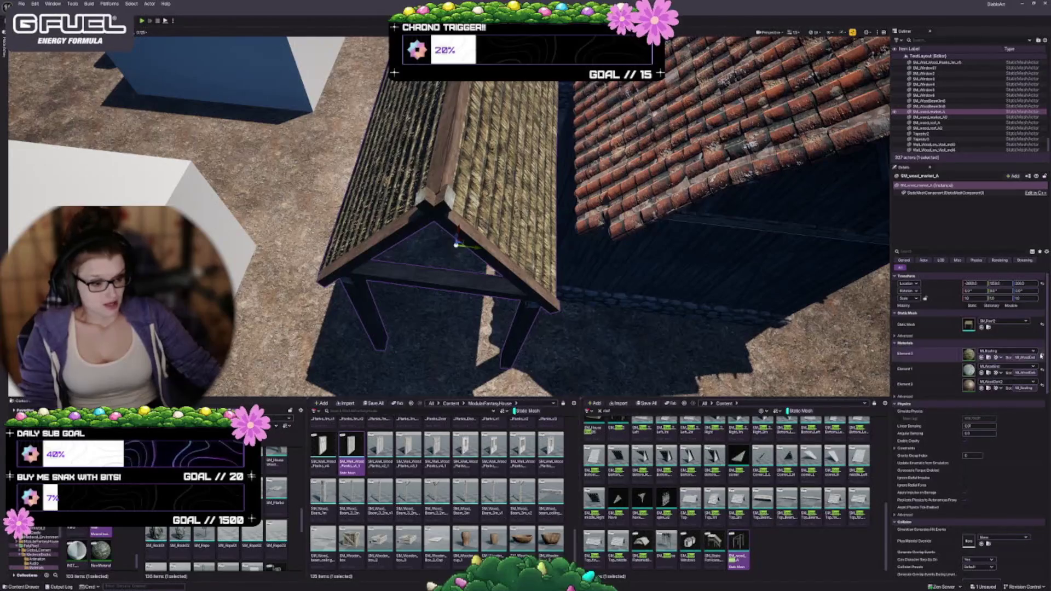
pyautogui.click(981, 328)
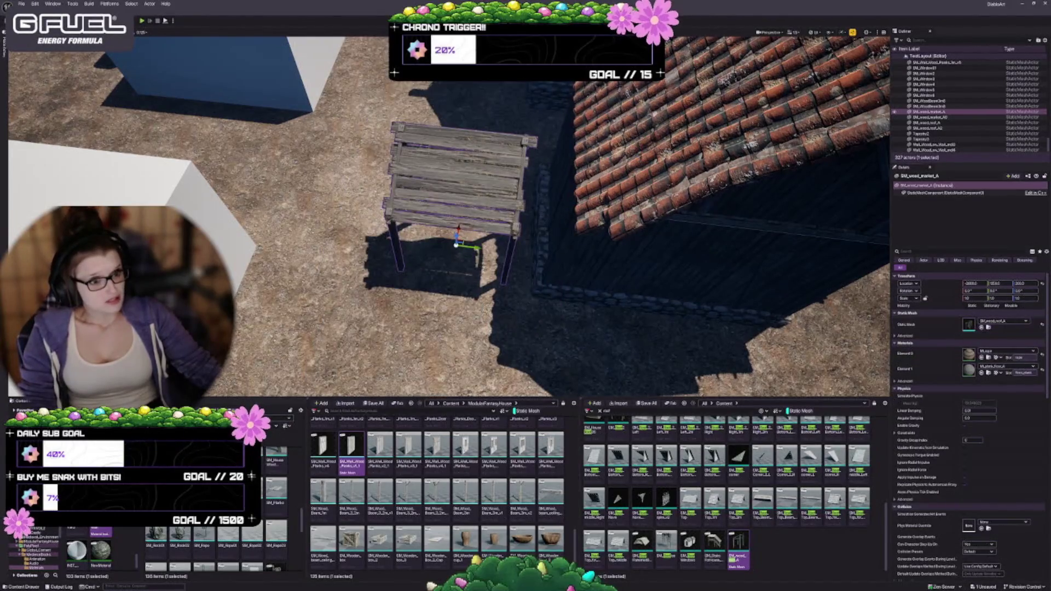
# Slide the market table closer to the house wall
pyautogui.moveTo(449, 274); pyautogui.dragTo(436, 236)
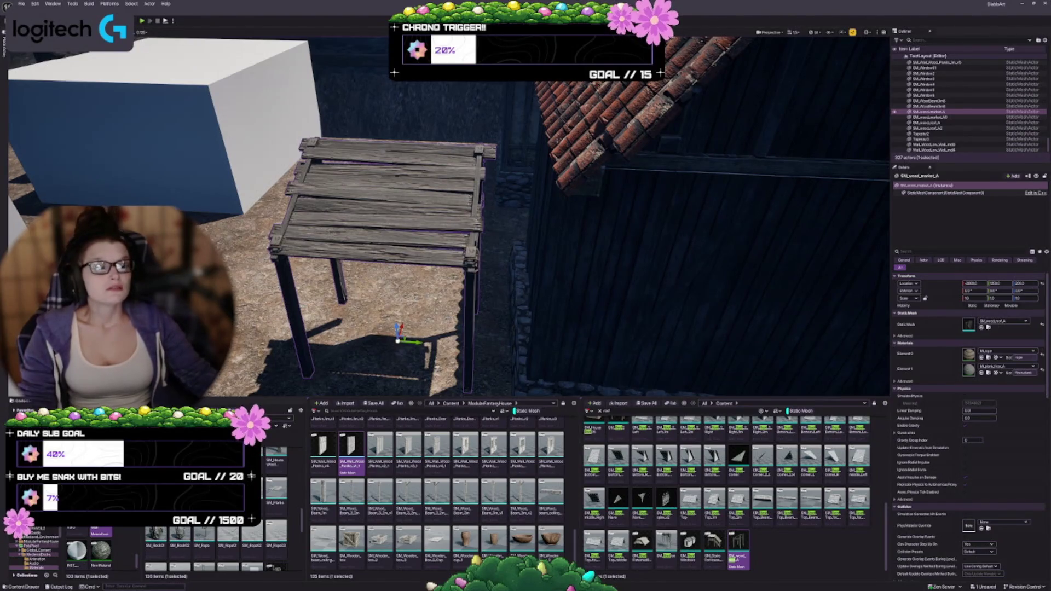
pyautogui.moveTo(438, 219)
pyautogui.mouseDown()
pyautogui.moveTo(432, 241)
pyautogui.moveTo(427, 232)
pyautogui.mouseUp()
pyautogui.moveTo(636, 334); pyautogui.dragTo(629, 378)
pyautogui.moveTo(449, 224)
pyautogui.mouseDown()
pyautogui.moveTo(437, 222)
pyautogui.moveTo(438, 261)
pyautogui.moveTo(345, 249)
pyautogui.mouseUp()
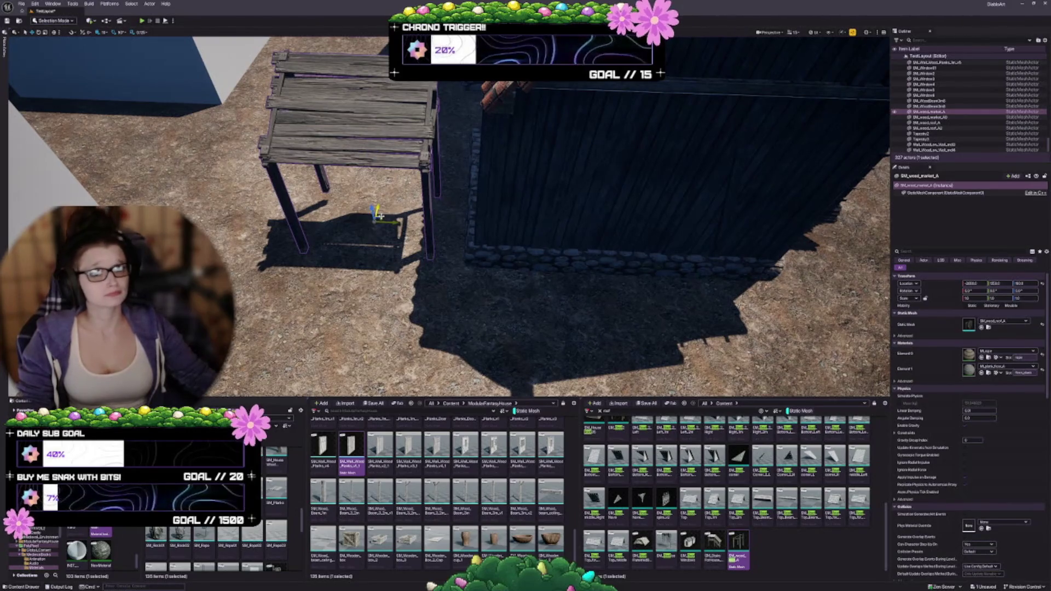
pyautogui.moveTo(382, 215); pyautogui.dragTo(416, 182)
# Frame the table and nudge it sideways along the wall into position
pyautogui.scroll(10, 463, 277)
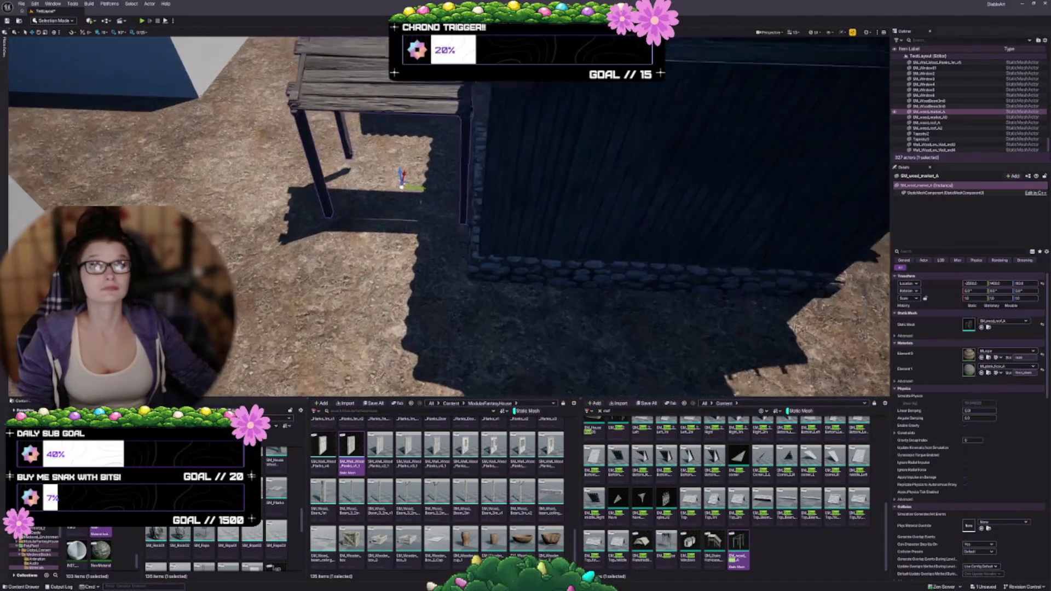
pyautogui.scroll(5, 463, 276)
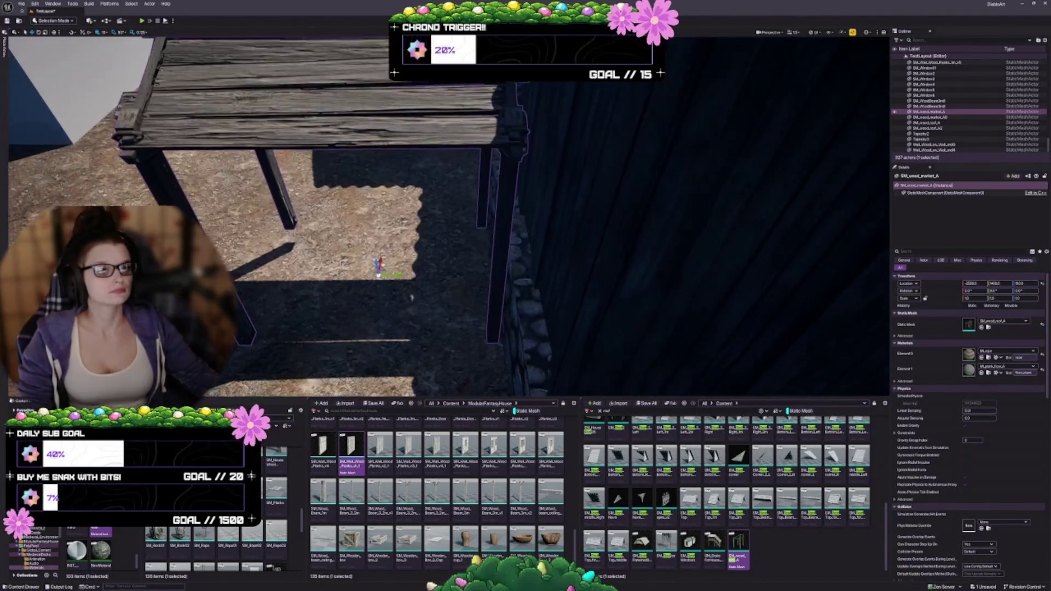
pyautogui.press('a')
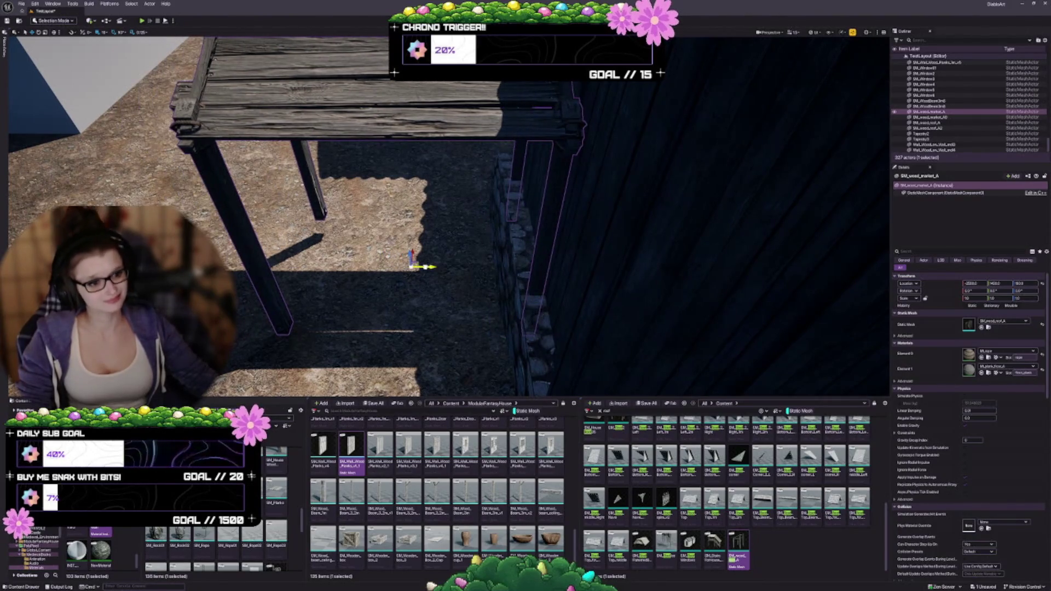
pyautogui.press('d')
pyautogui.press('e')
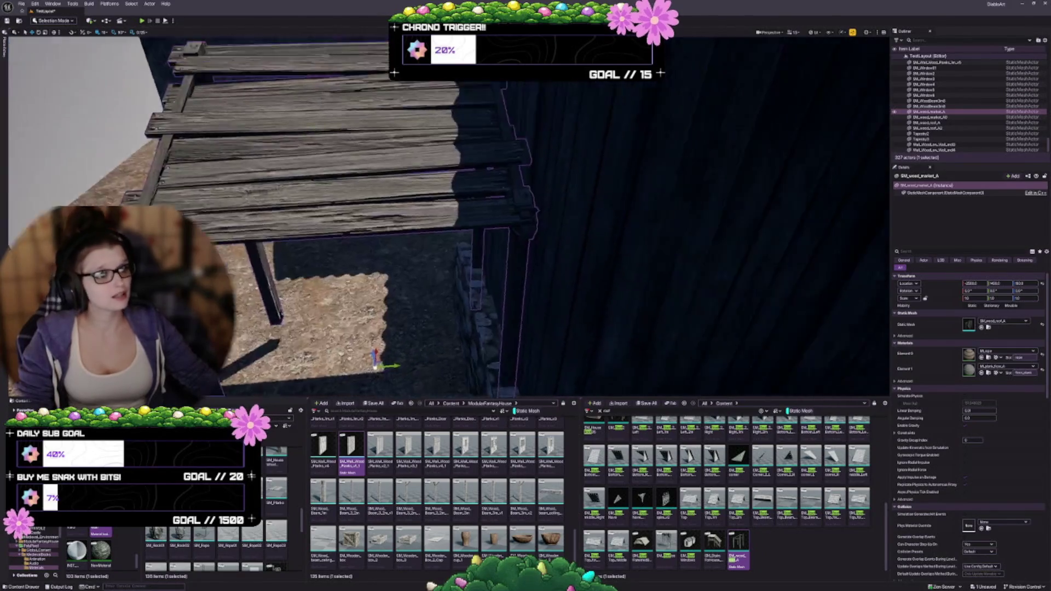
pyautogui.press('e')
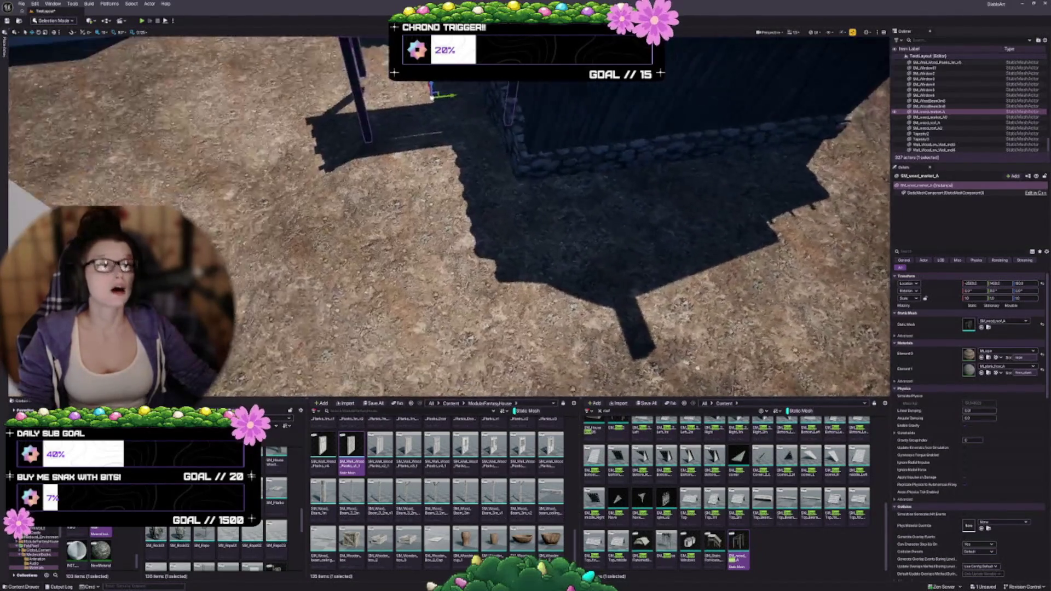
pyautogui.press('f')
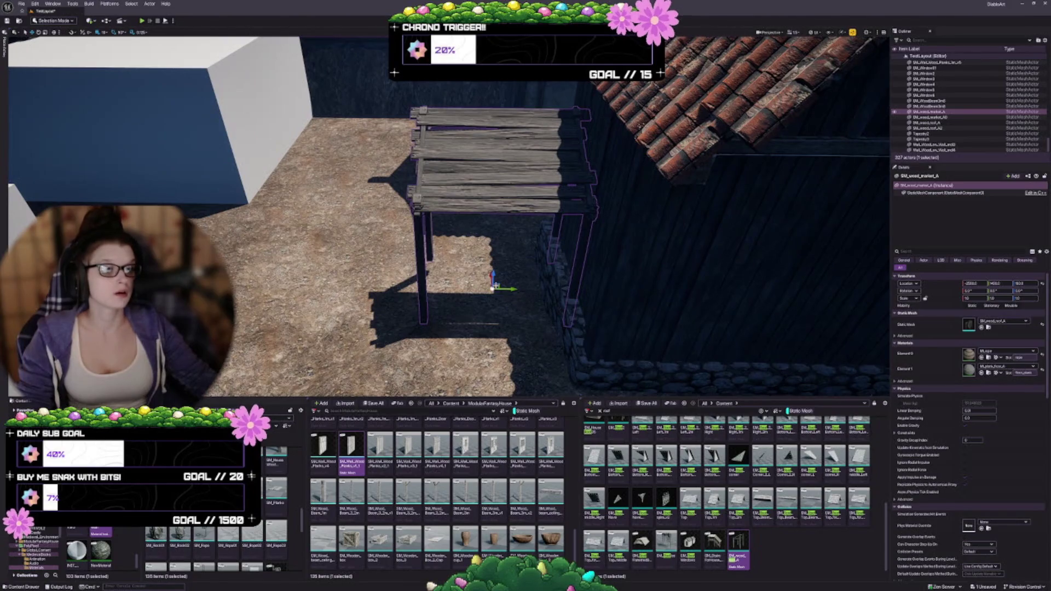
pyautogui.press('w')
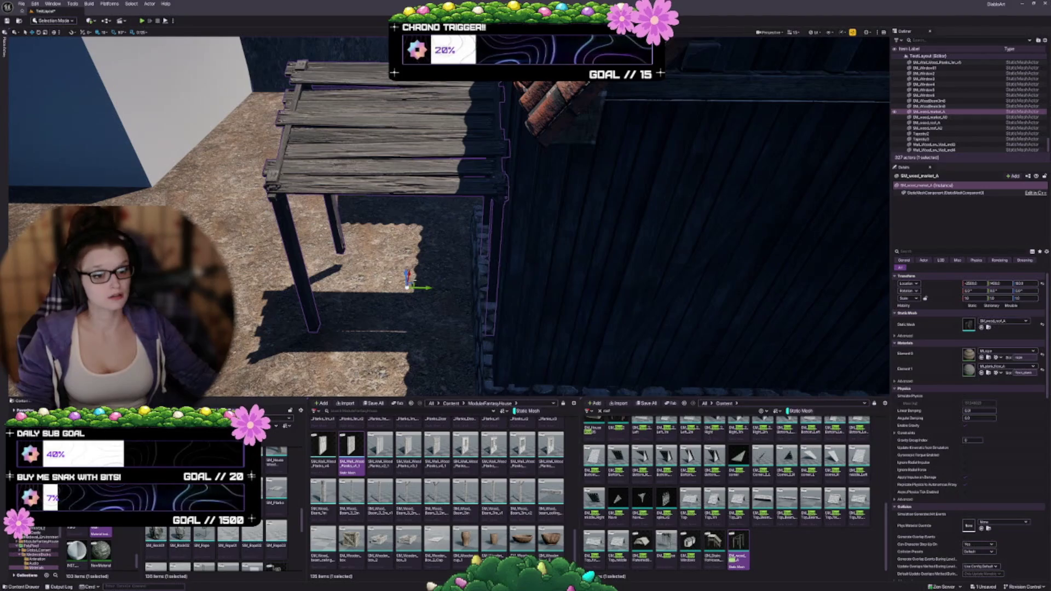
pyautogui.moveTo(415, 292)
pyautogui.mouseDown()
pyautogui.moveTo(307, 301)
pyautogui.moveTo(436, 266)
pyautogui.moveTo(387, 286)
pyautogui.moveTo(582, 285)
pyautogui.moveTo(383, 282)
pyautogui.mouseUp()
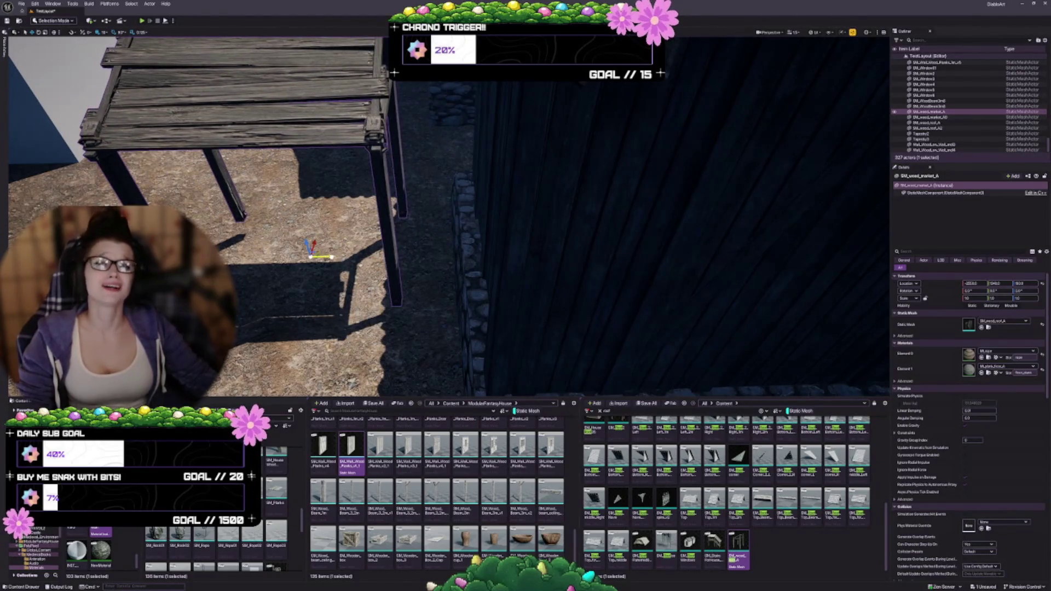
pyautogui.moveTo(323, 257); pyautogui.dragTo(370, 255)
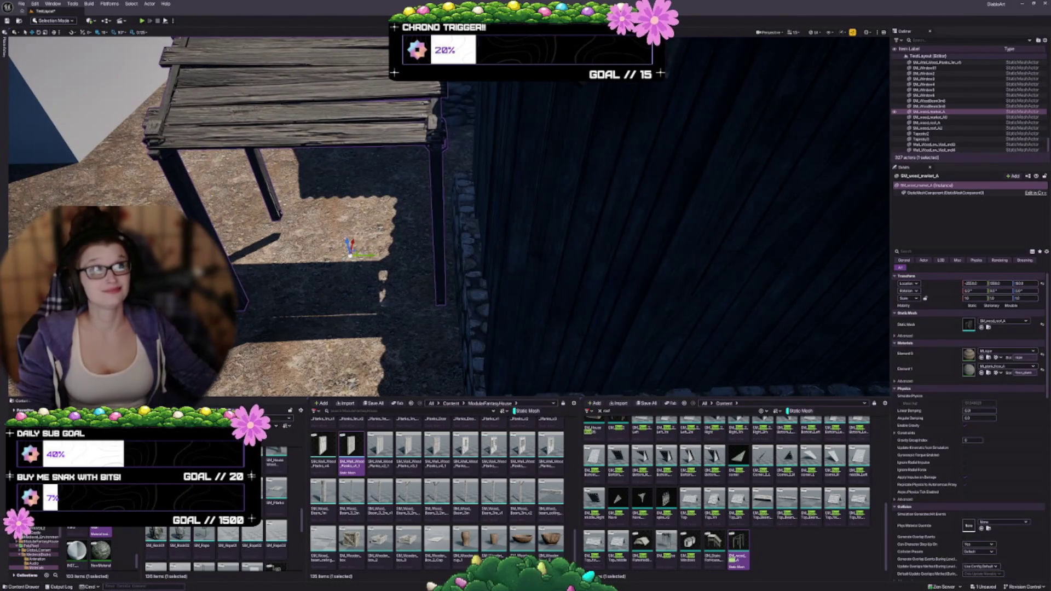
# Alt-drag a second identical table flush beside the first
pyautogui.scroll(-3, 458, 236)
pyautogui.moveTo(457, 237); pyautogui.dragTo(472, 232)
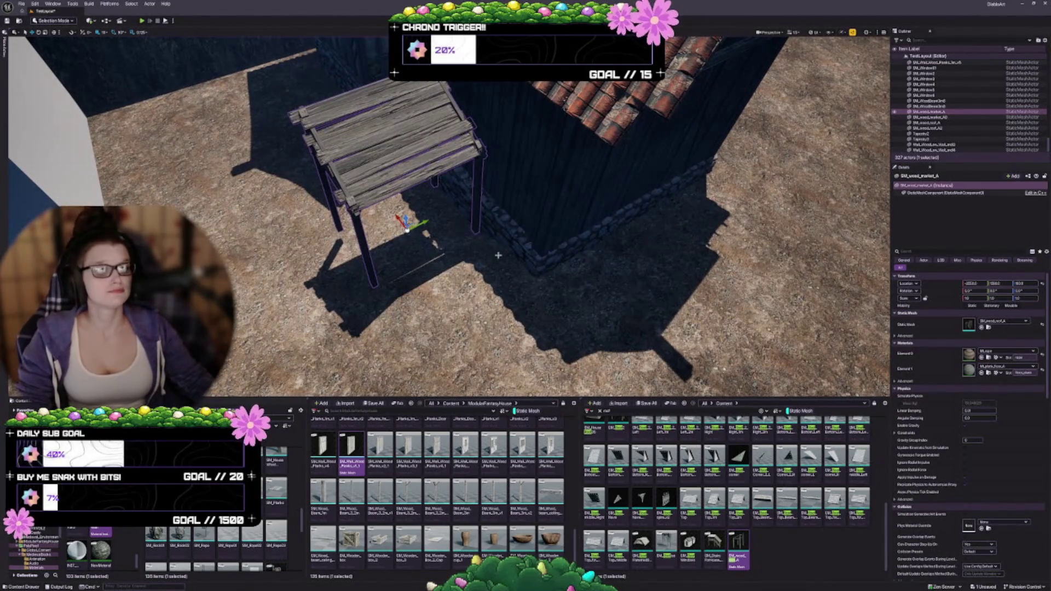
pyautogui.moveTo(477, 226); pyautogui.dragTo(503, 222)
pyautogui.moveTo(572, 269)
pyautogui.mouseDown()
pyautogui.moveTo(395, 257)
pyautogui.moveTo(439, 254)
pyautogui.moveTo(452, 240)
pyautogui.mouseUp()
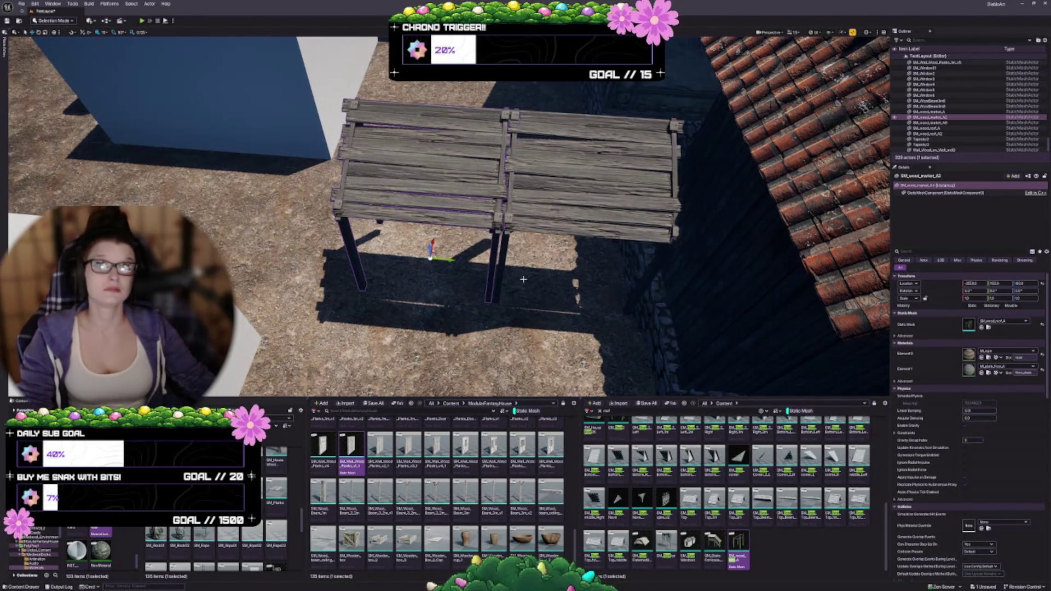
pyautogui.press('Escape')
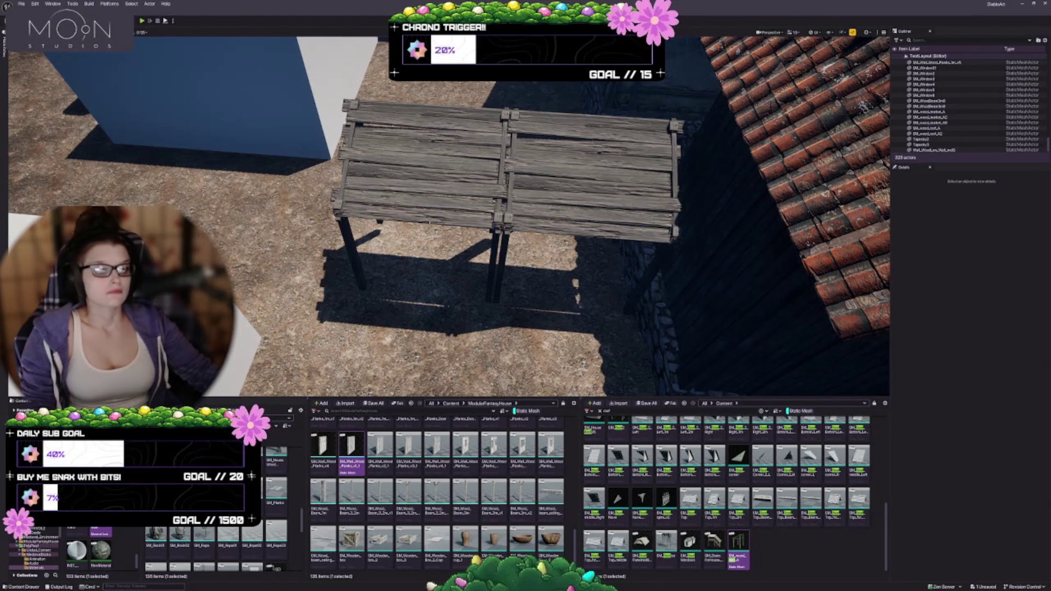
# Select a market table and browse to its Element 1 material asset
pyautogui.moveTo(416, 241); pyautogui.dragTo(429, 220)
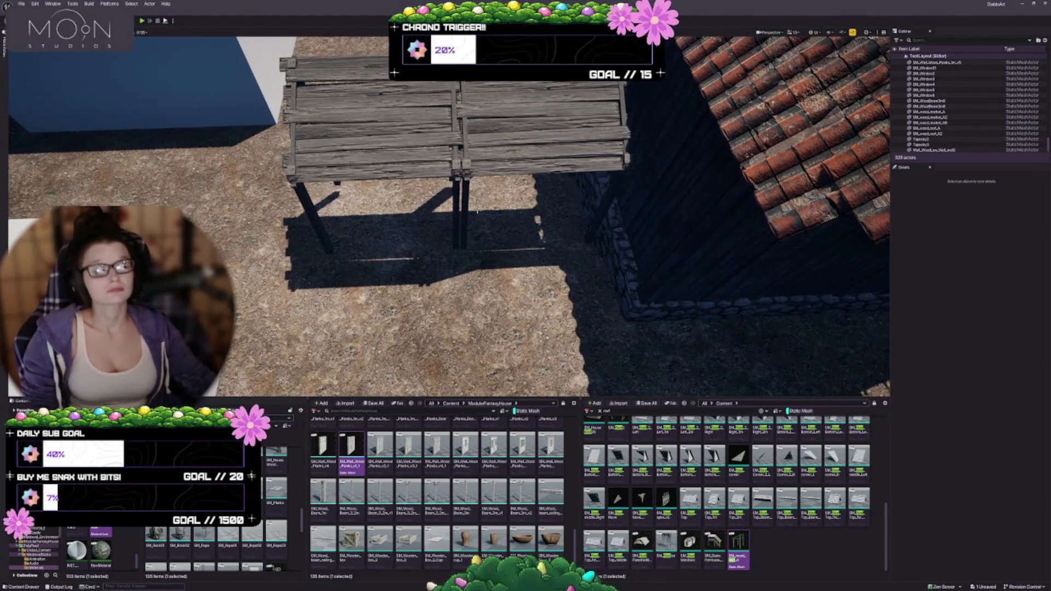
pyautogui.moveTo(350, 241); pyautogui.dragTo(322, 232)
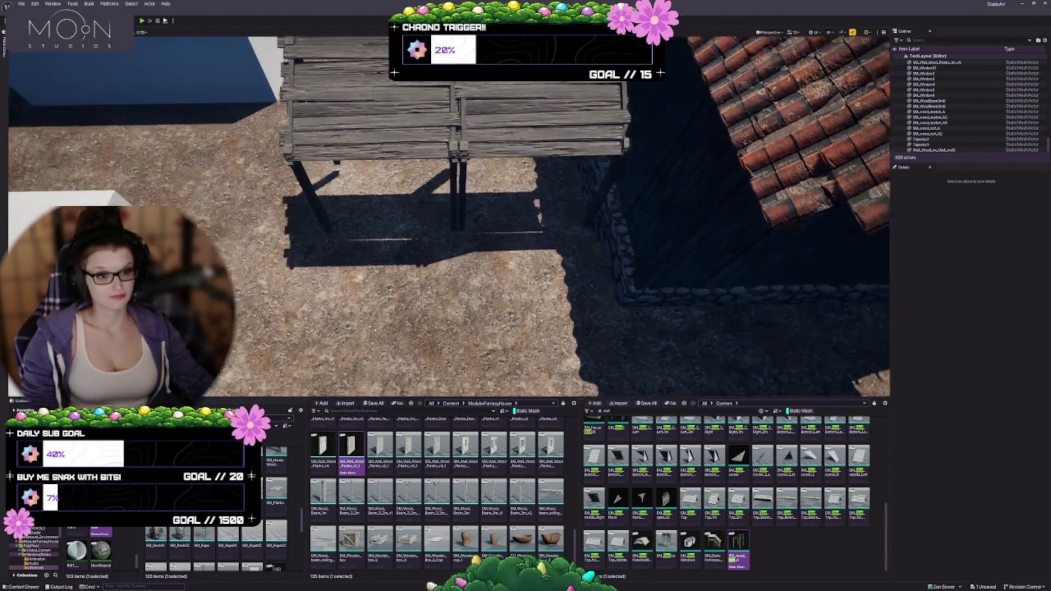
pyautogui.click(307, 112)
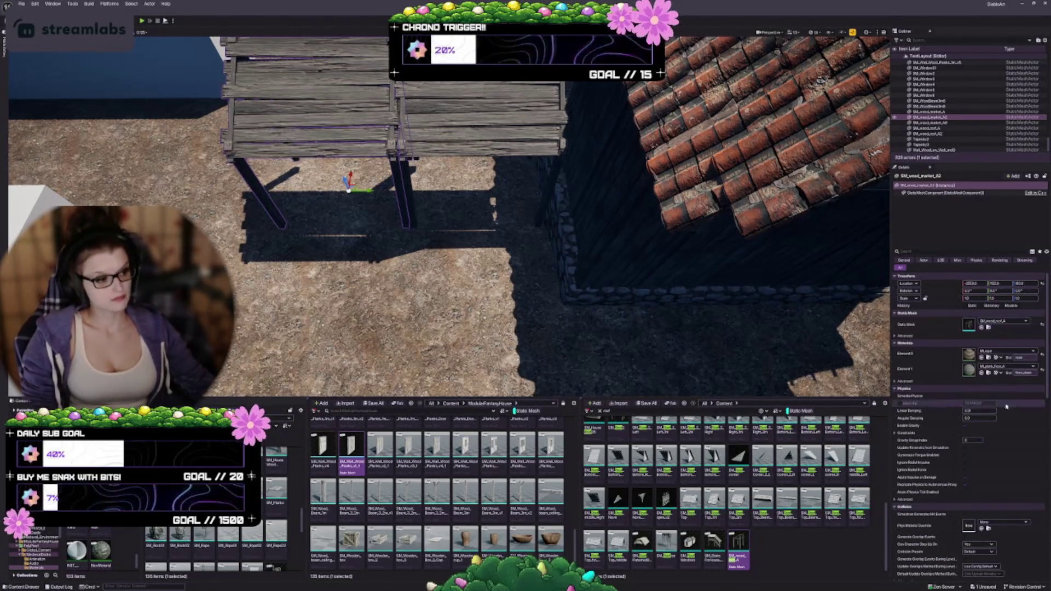
pyautogui.click(988, 373)
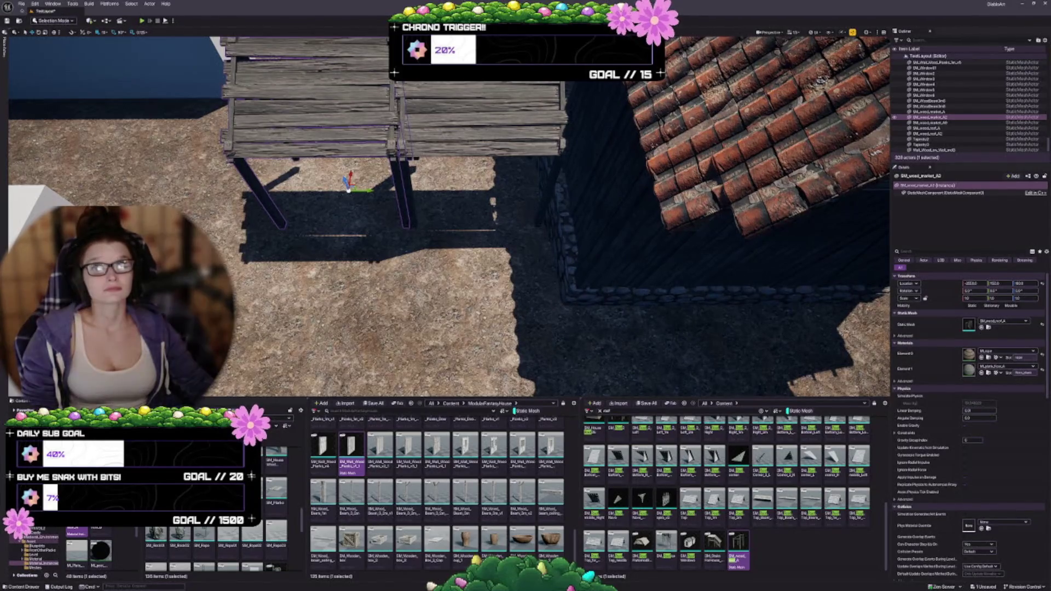
pyautogui.scroll(-5, 448, 219)
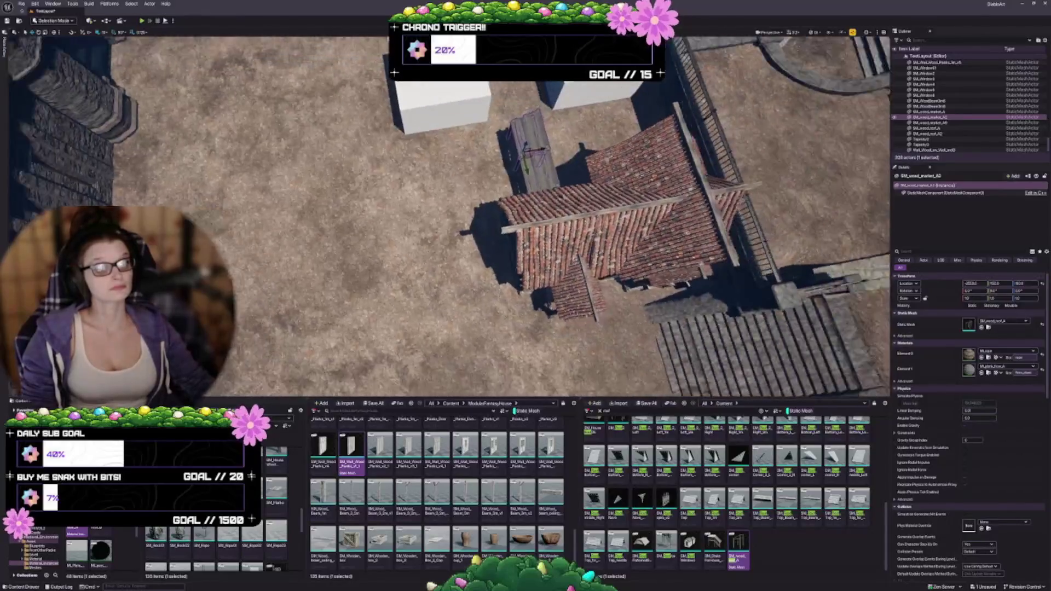
pyautogui.moveTo(449, 219); pyautogui.dragTo(449, 186)
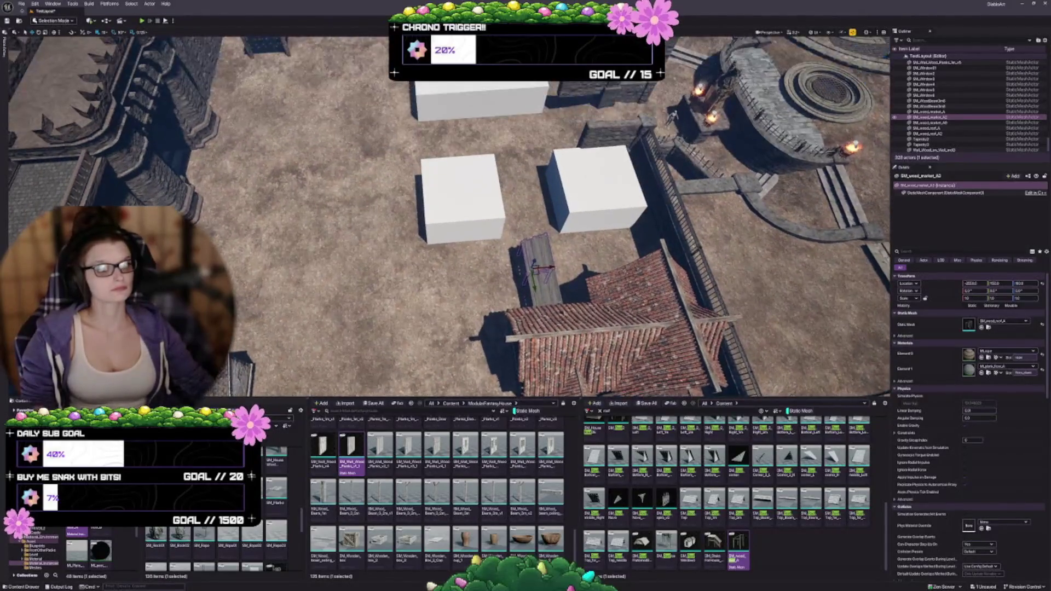
pyautogui.click(469, 204)
pyautogui.keyDown('ctrl'); pyautogui.click(593, 192); pyautogui.keyUp('ctrl')
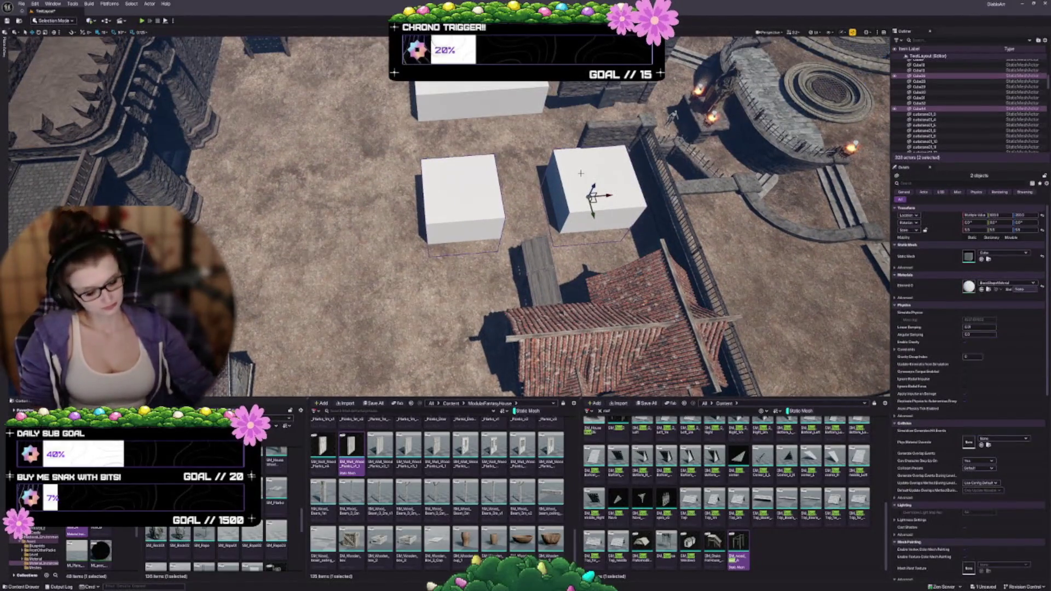
pyautogui.press('Delete')
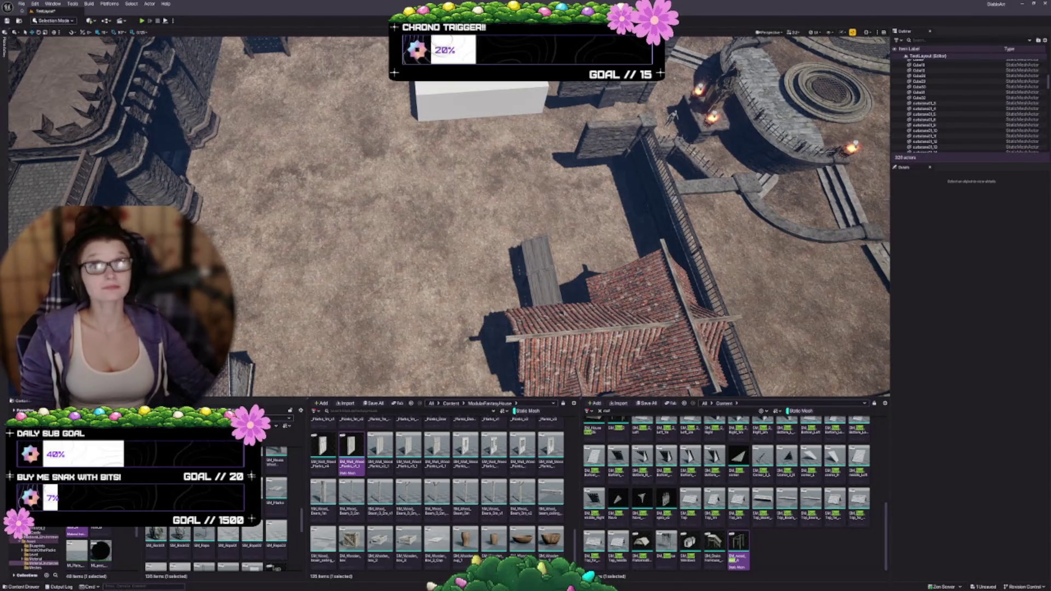
pyautogui.scroll(-5, 448, 216)
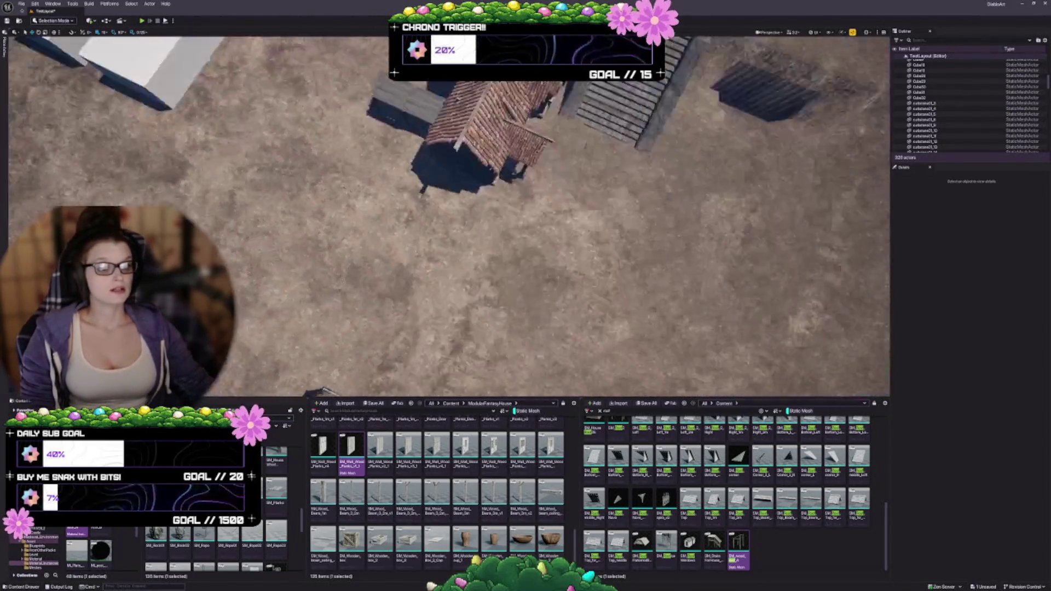
pyautogui.scroll(-5, 448, 216)
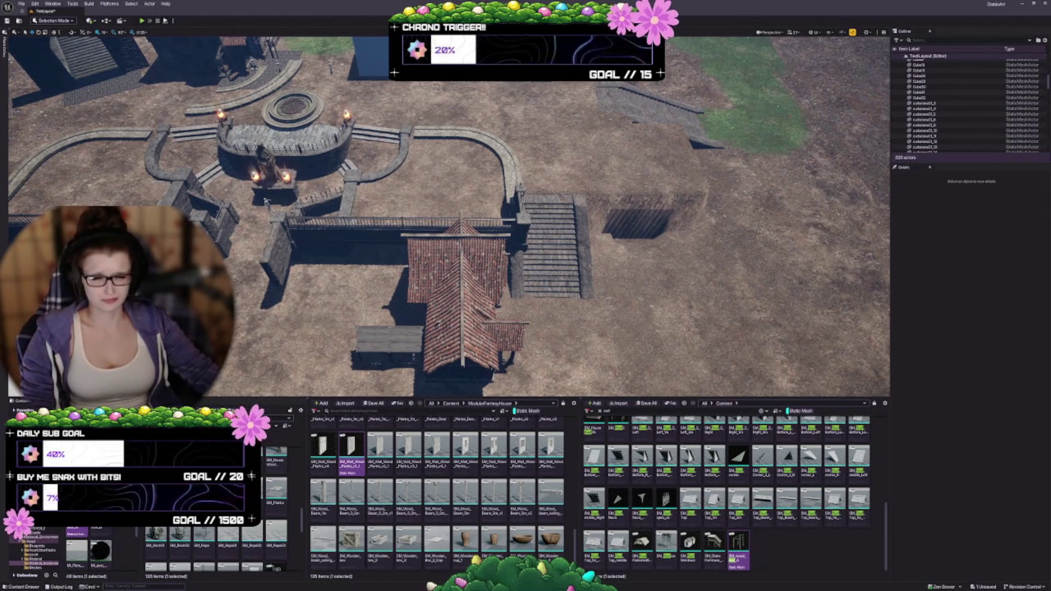
pyautogui.scroll(3, 449, 216)
pyautogui.scroll(10, 448, 216)
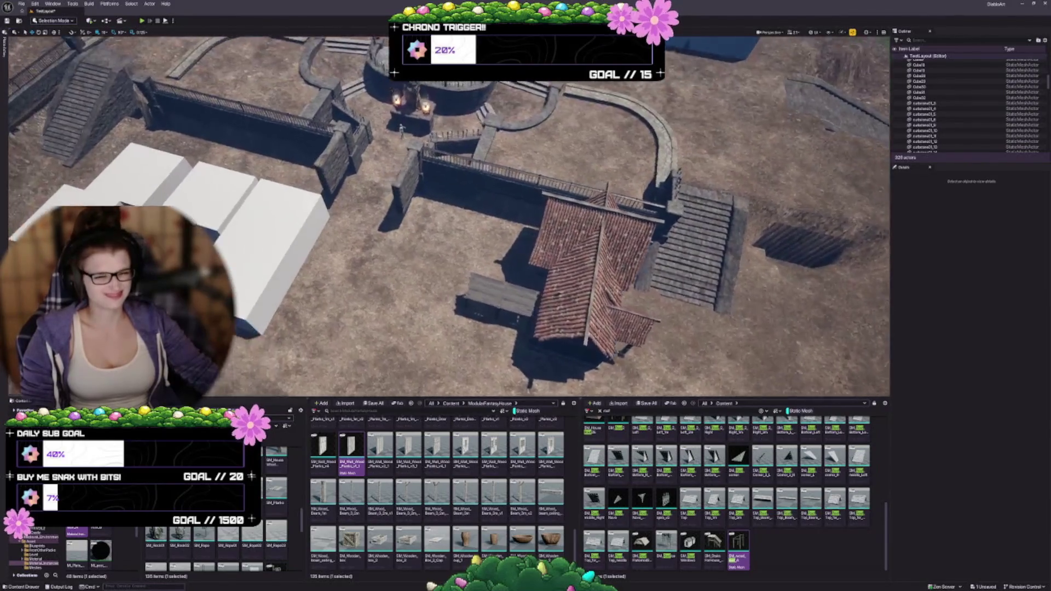
pyautogui.scroll(-8, 449, 217)
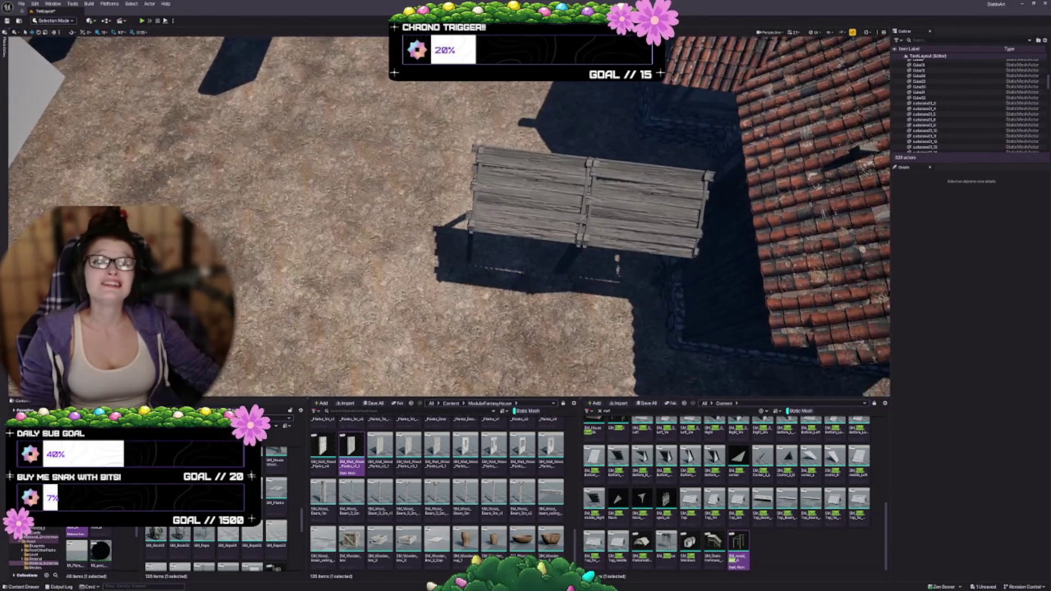
pyautogui.scroll(-10, 449, 216)
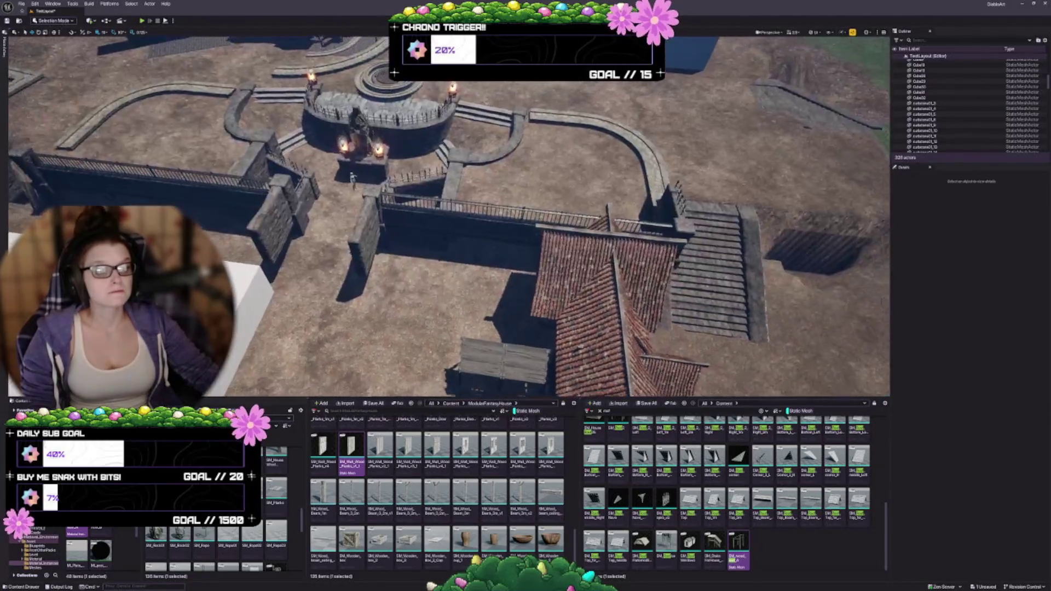